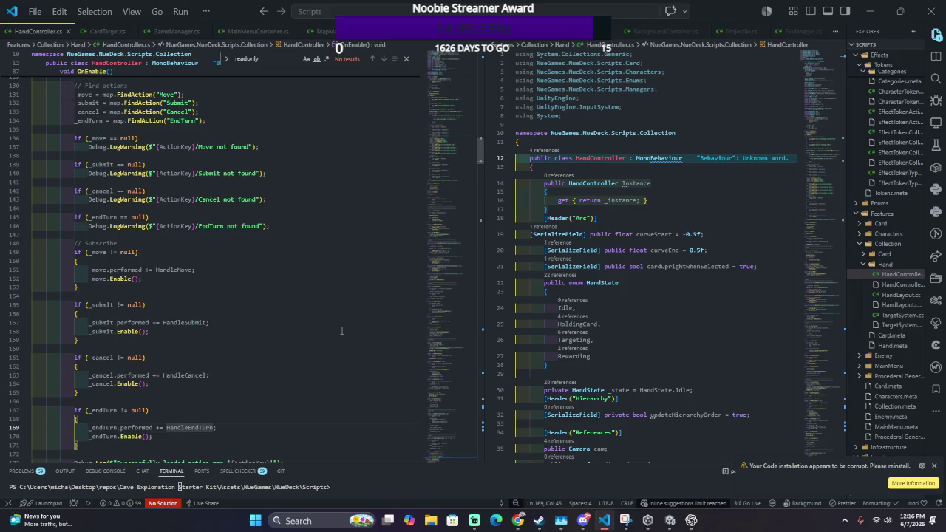
# Step: Scroll through HandController.cs to review its code
pyautogui.scroll(-20, 343, 326)
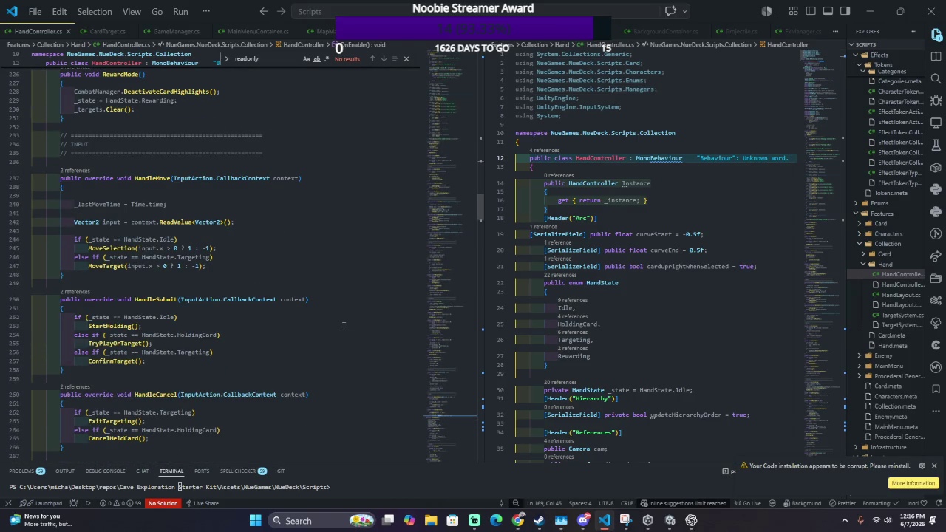
pyautogui.scroll(-1, 244, 247)
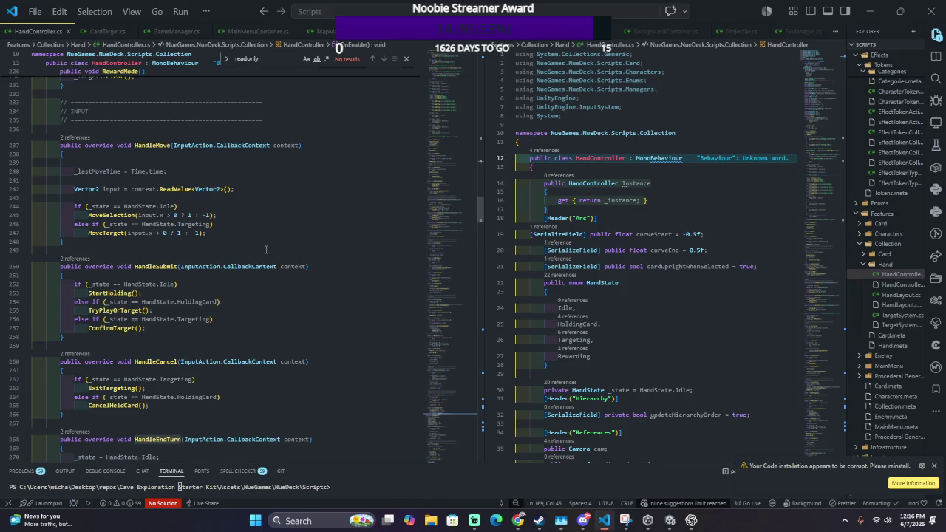
pyautogui.scroll(-4, 266, 249)
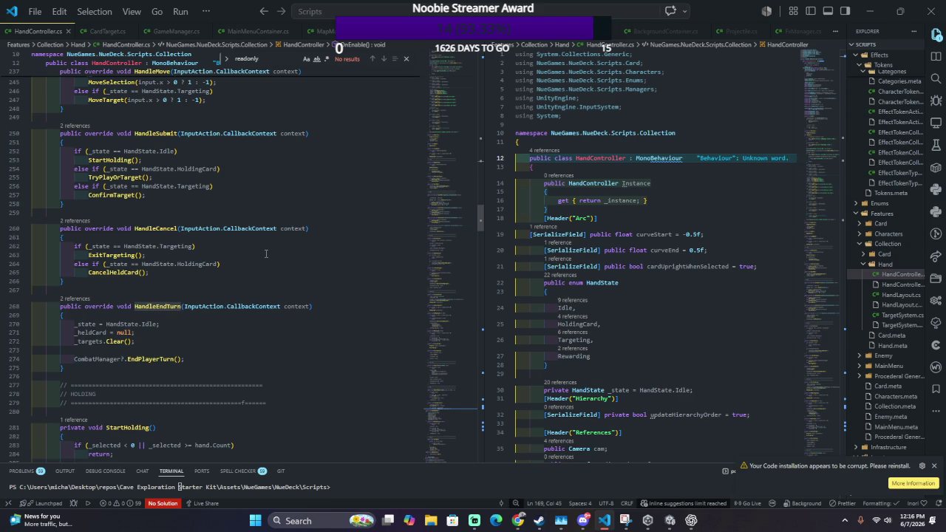
pyautogui.scroll(15, 266, 254)
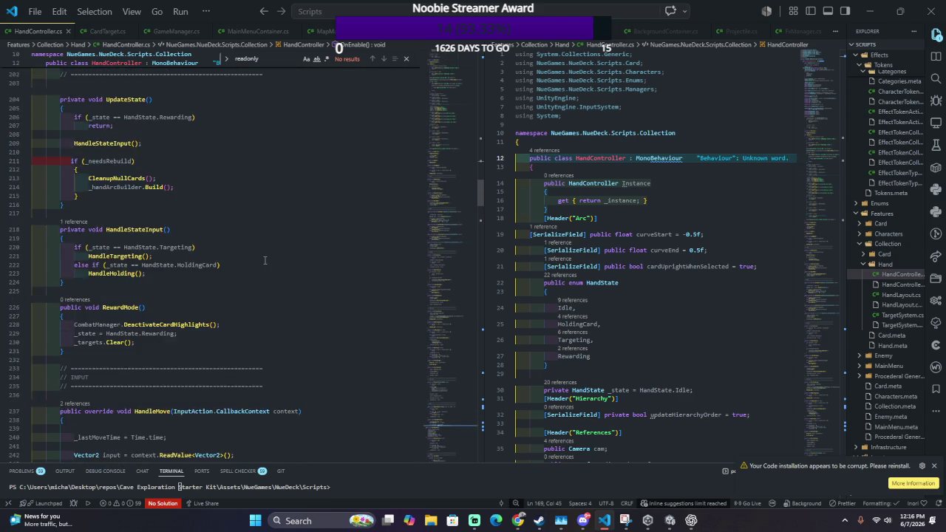
pyautogui.scroll(7, 264, 263)
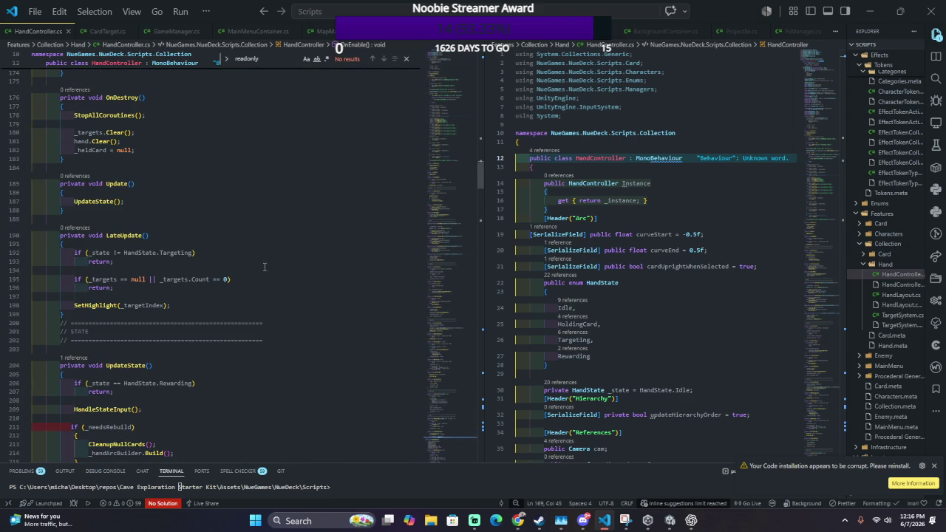
pyautogui.scroll(-5, 293, 270)
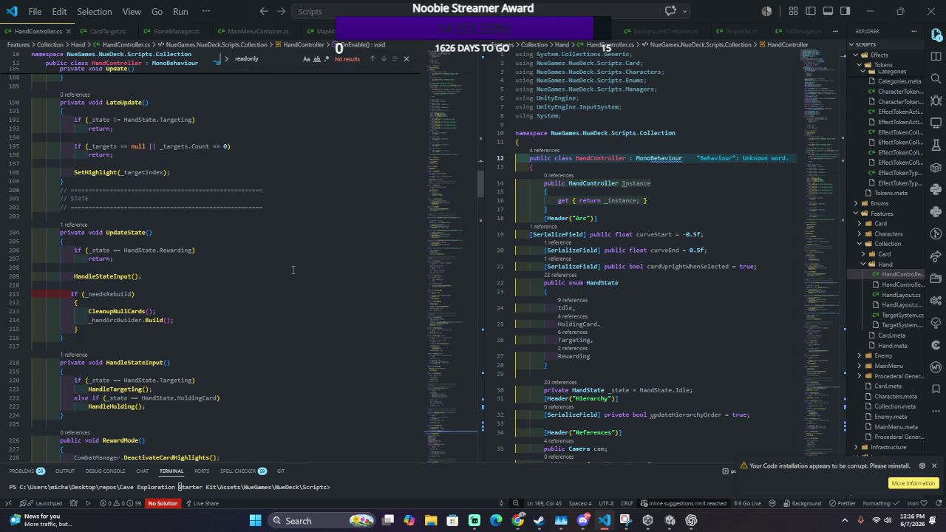
pyautogui.scroll(-4, 292, 269)
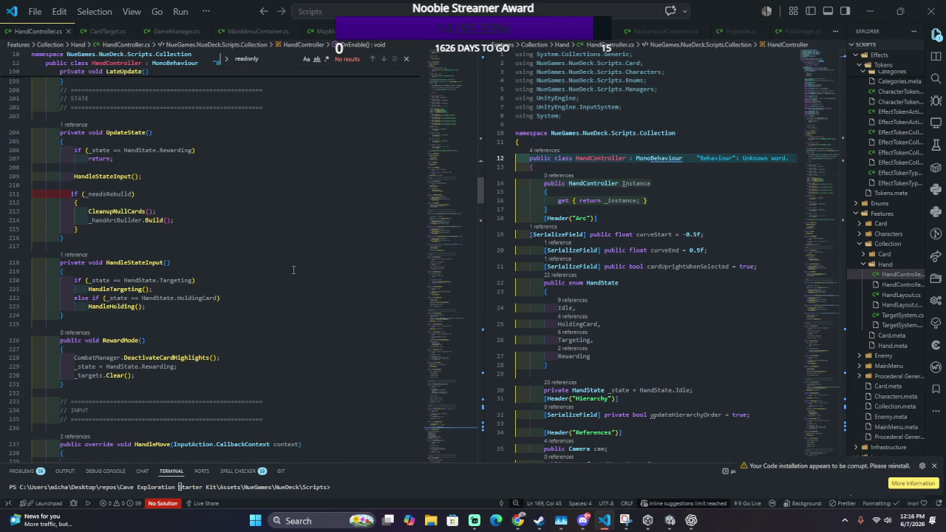
pyautogui.scroll(-4, 293, 269)
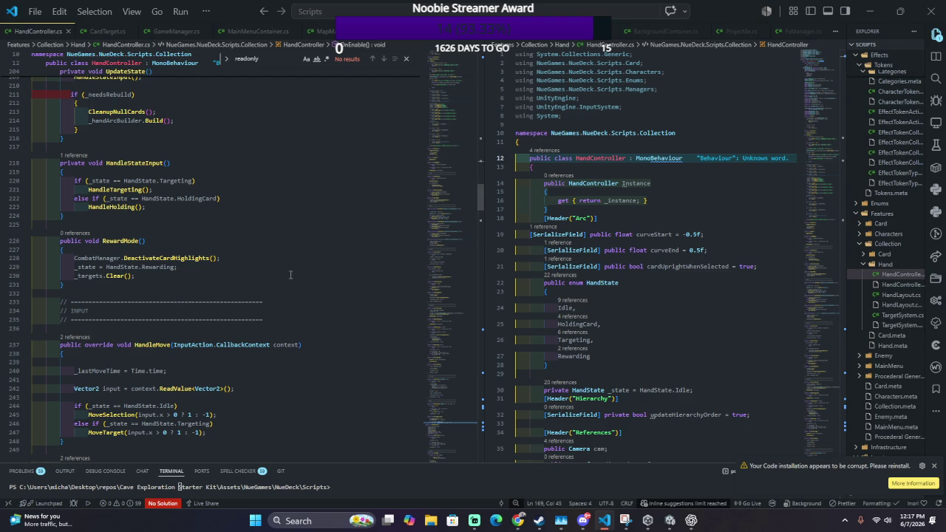
pyautogui.scroll(-2, 290, 275)
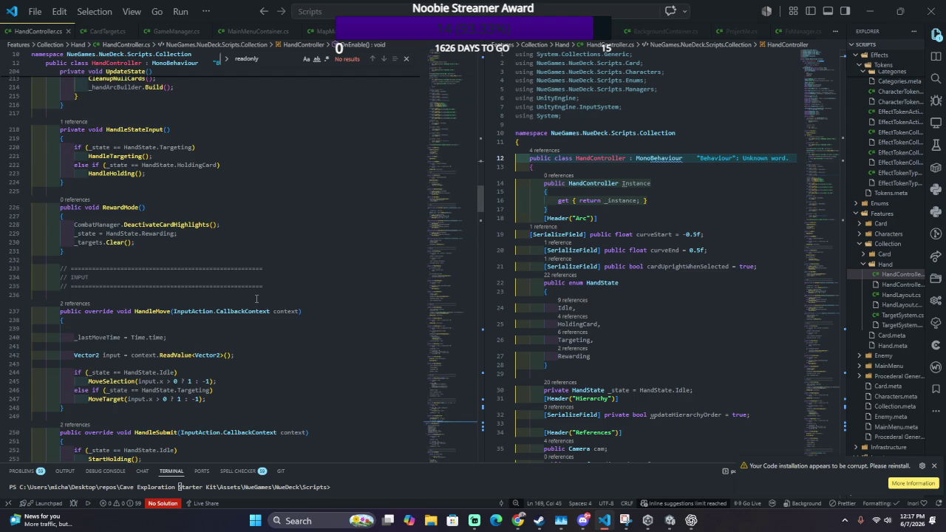
pyautogui.scroll(7, 256, 299)
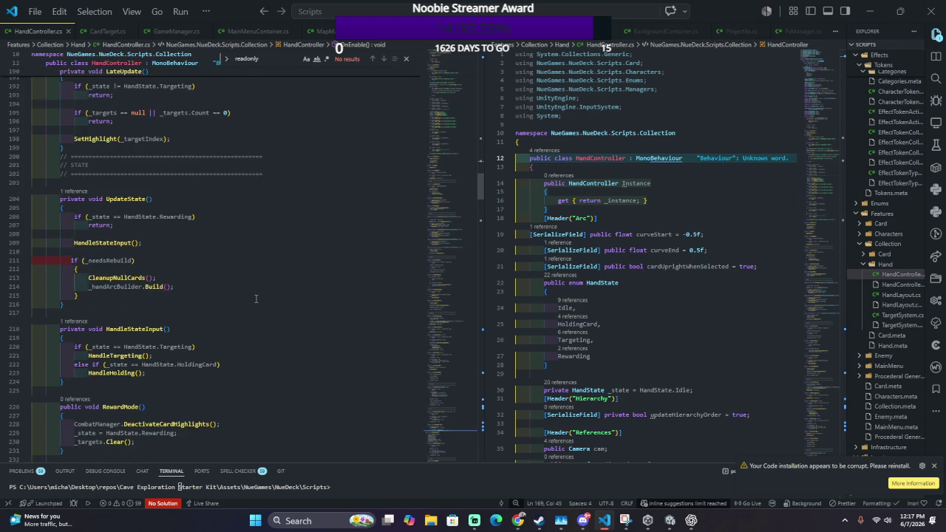
pyautogui.scroll(1, 255, 298)
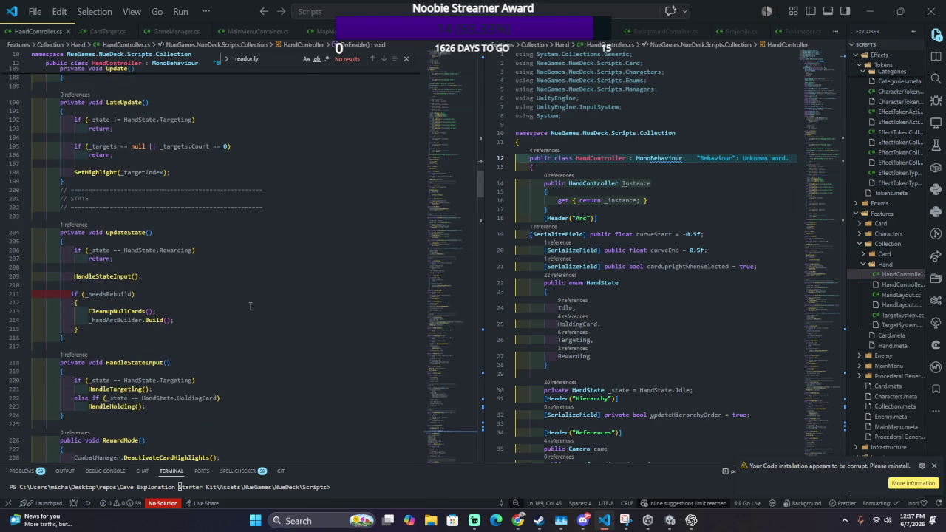
pyautogui.scroll(14, 250, 306)
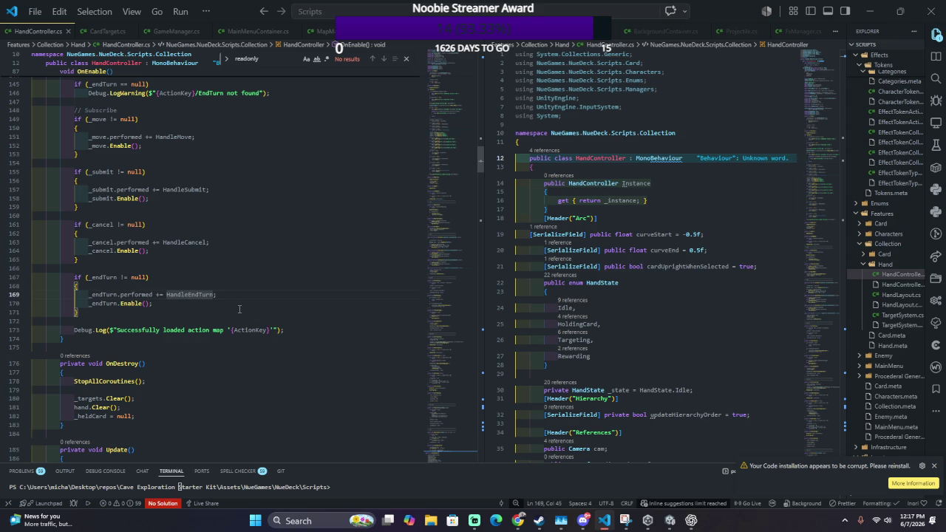
# Step: Read Unity's 'no suitable method found to override' errors, then go to HandleMove on line 237
pyautogui.hotkey('alt', 'Tab')
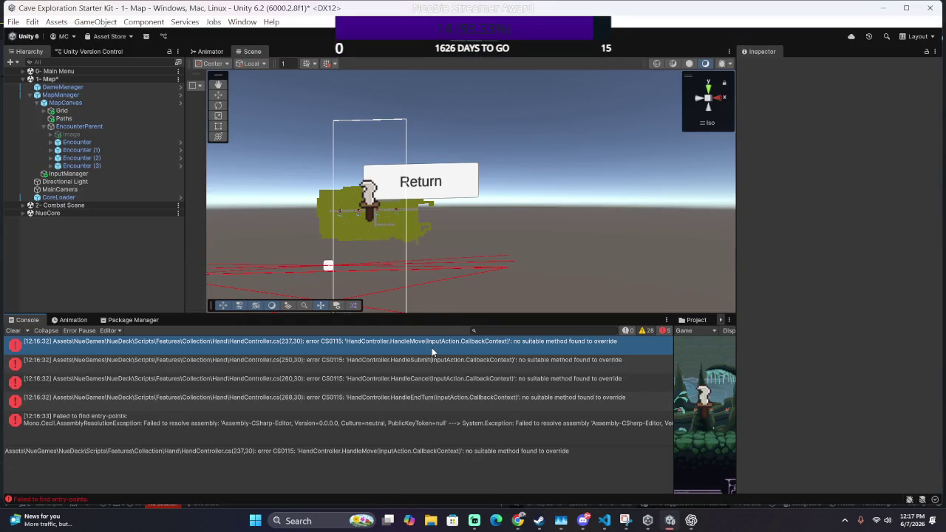
pyautogui.hotkey('alt', 'Tab')
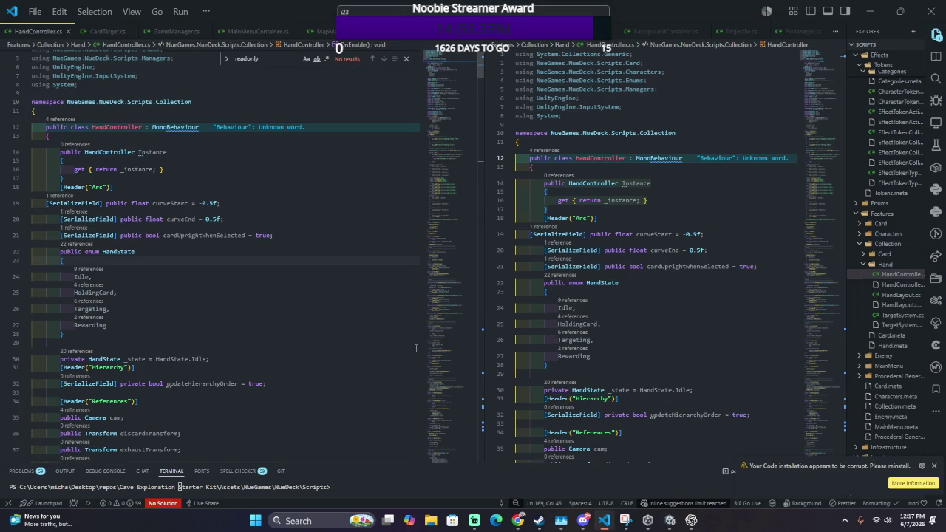
pyautogui.write('7')
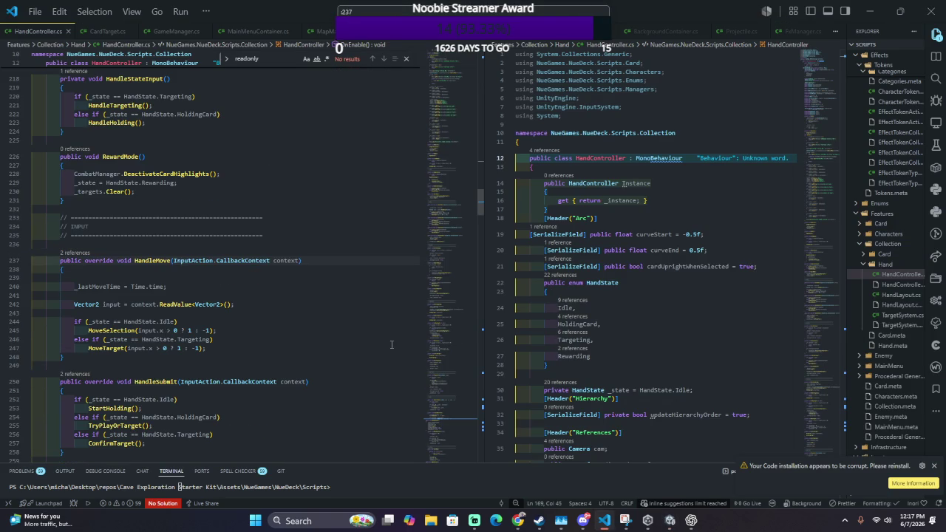
pyautogui.press('Return')
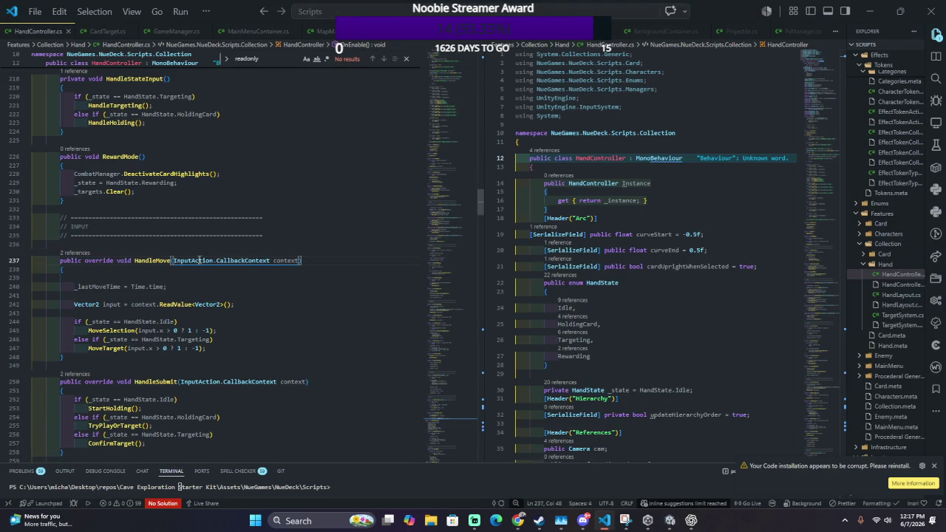
# Step: Remove the override keyword from the HandleMove and HandleSubmit declarations
pyautogui.doubleClick(195, 263)
pyautogui.hotkey('alt', 'Tab')
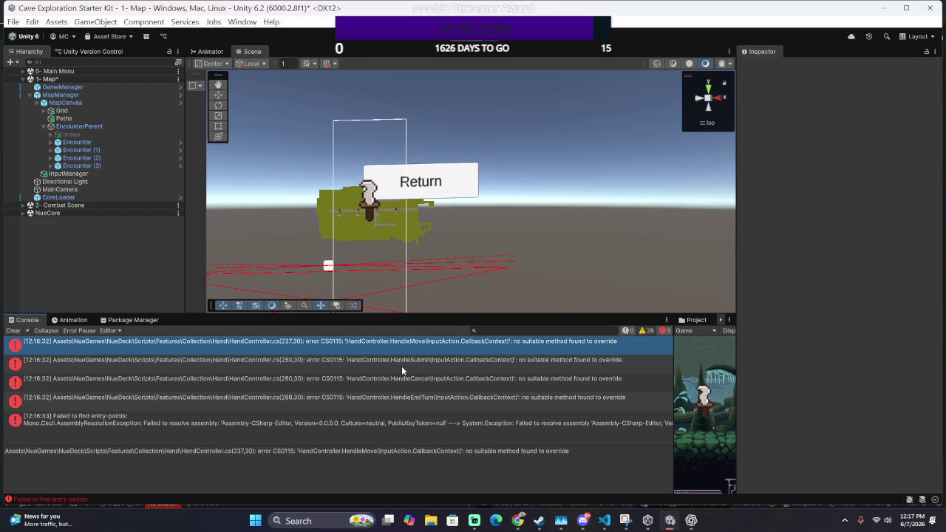
pyautogui.hotkey('alt', 'Tab')
pyautogui.doubleClick(99, 261)
pyautogui.press('BackSpace')
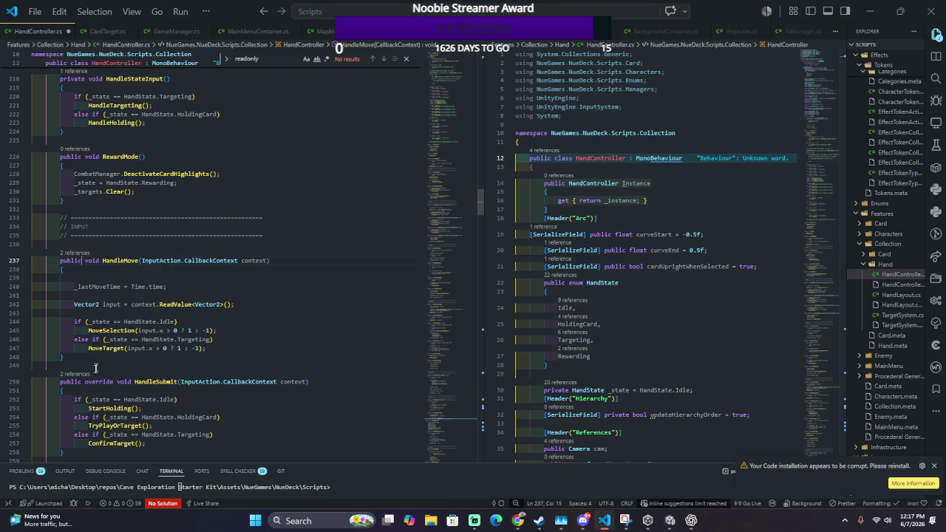
pyautogui.doubleClick(99, 381)
pyautogui.press('BackSpace')
# Step: Remove override from HandleCancel and HandleEndTurn, then recheck Unity's compile errors
pyautogui.scroll(-1, 122, 366)
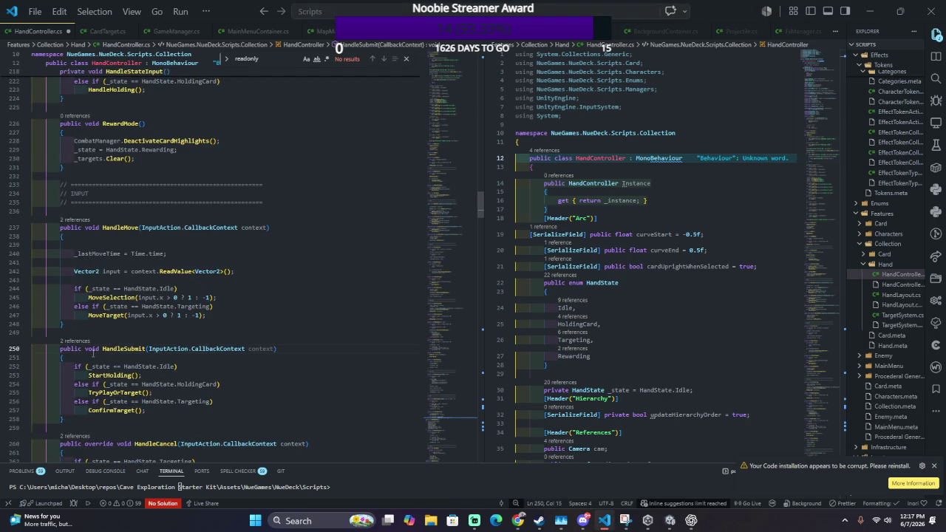
pyautogui.scroll(-4, 103, 353)
pyautogui.click(99, 343)
pyautogui.doubleClick(99, 343)
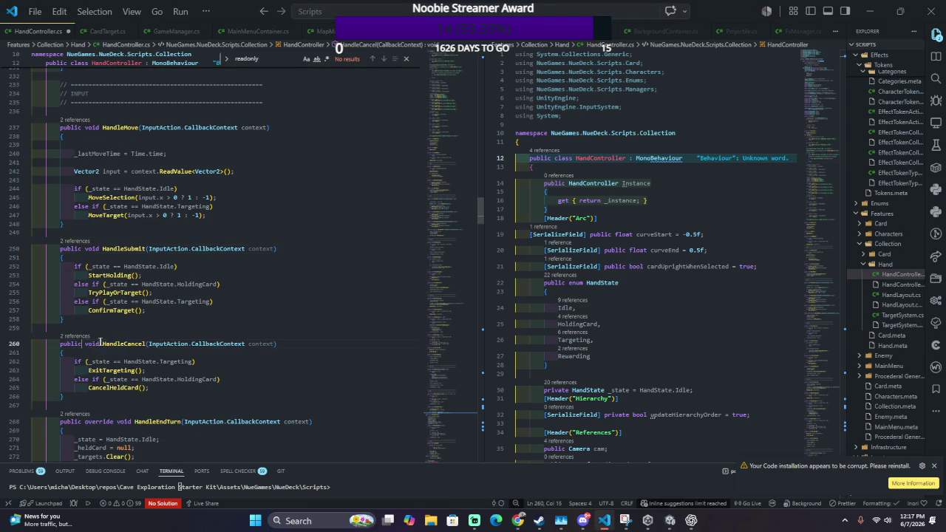
pyautogui.press('BackSpace')
pyautogui.scroll(-5, 99, 343)
pyautogui.doubleClick(101, 288)
pyautogui.press('BackSpace')
pyautogui.press('BackSpace')
pyautogui.scroll(-11, 104, 294)
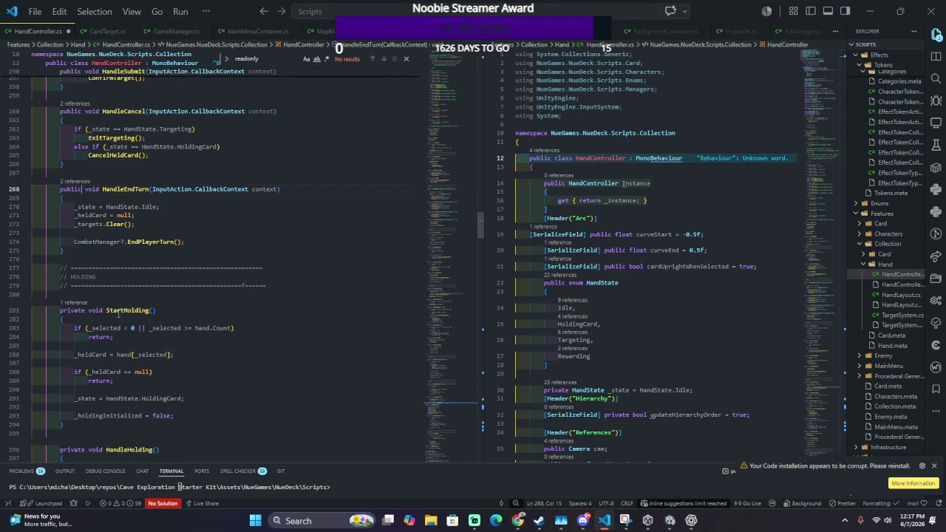
pyautogui.scroll(-10, 107, 300)
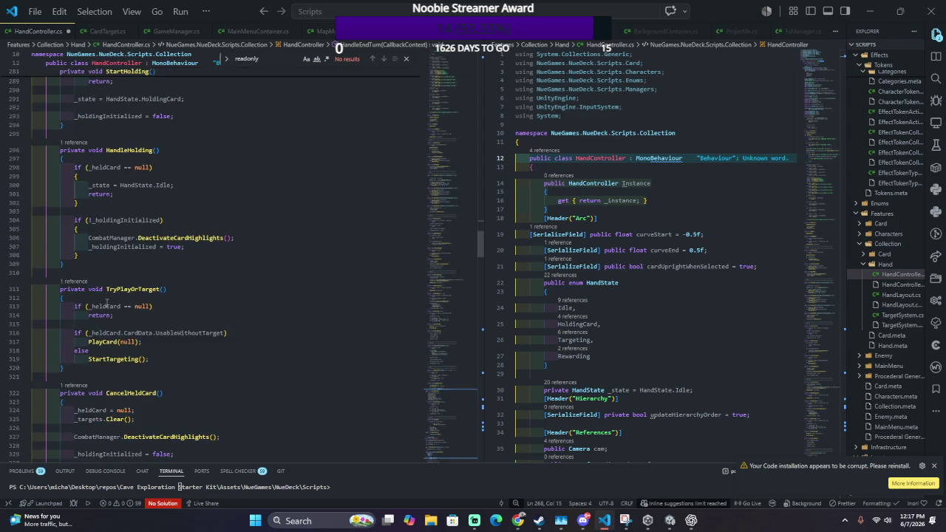
pyautogui.hotkey('alt', 'Tab')
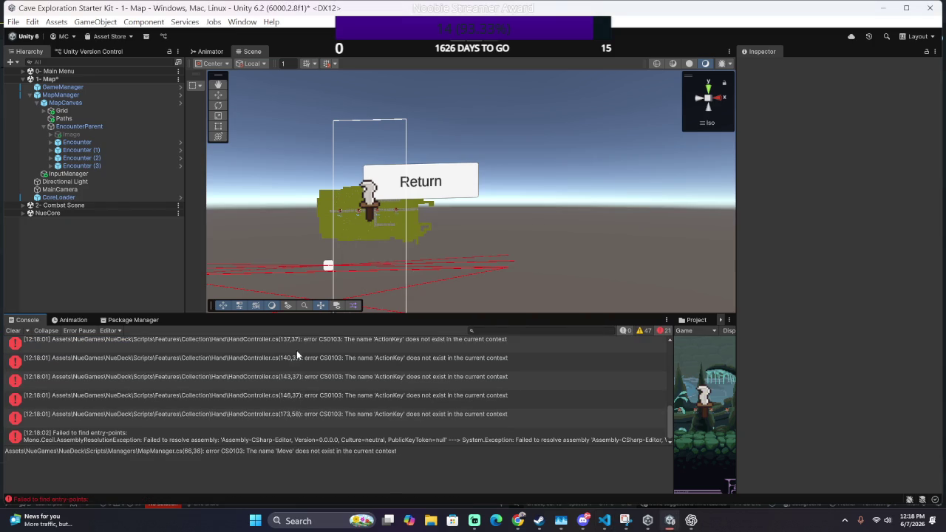
# Step: Search HandController.cs for 'Act' (43 matches), then return to the class opening brace on line 13
pyautogui.doubleClick(298, 350)
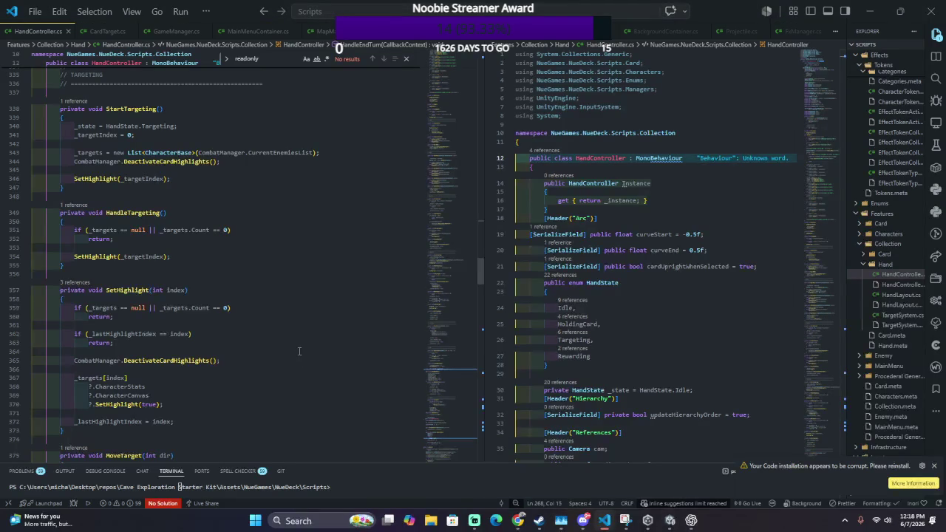
pyautogui.scroll(8, 299, 351)
pyautogui.hotkey('ctrl', 'f')
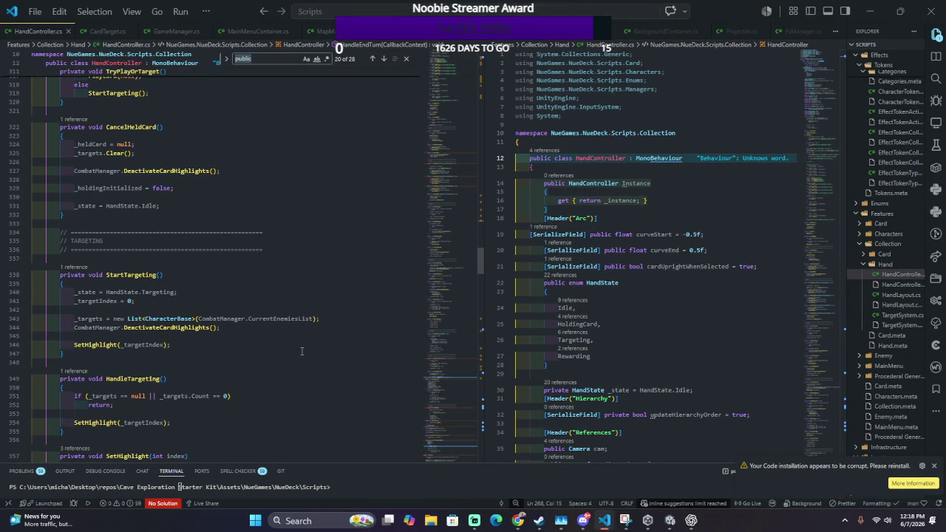
pyautogui.write('Act')
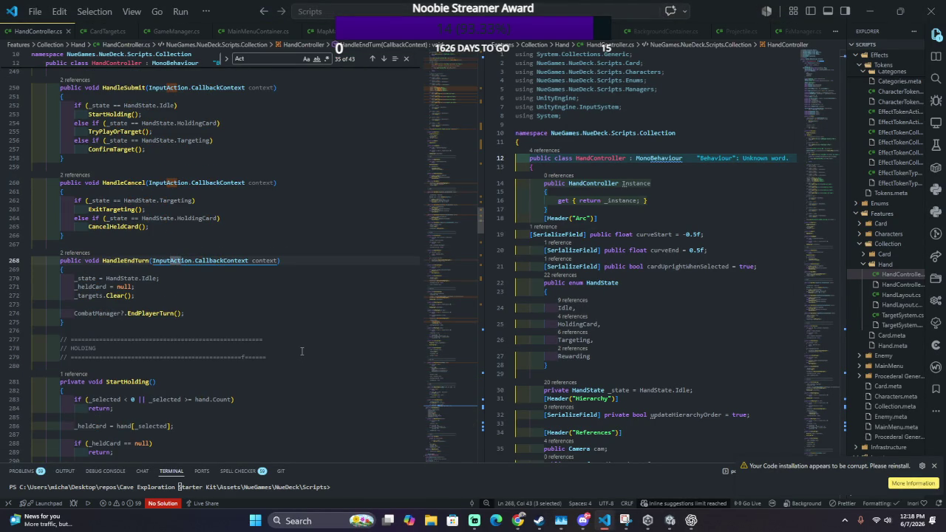
pyautogui.scroll(20, 299, 348)
pyautogui.scroll(20, 296, 347)
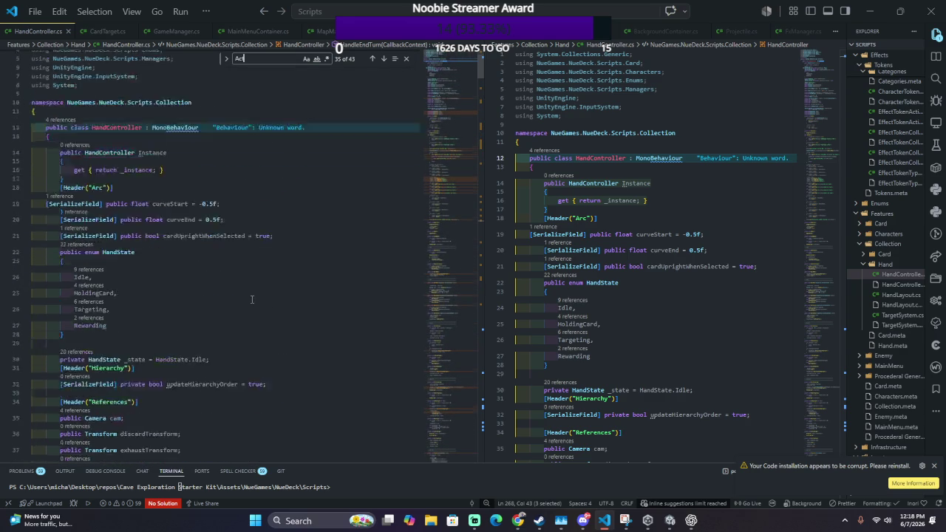
pyautogui.scroll(3, 251, 300)
pyautogui.click(184, 183)
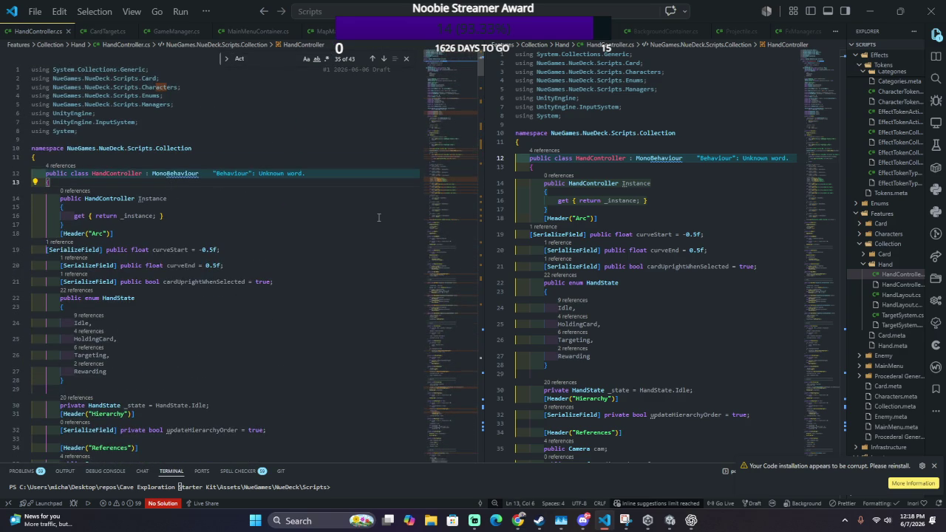
# Step: Add the field public string ActionMapKey = "Player"; on line 14 and check Unity
pyautogui.press('Return')
pyautogui.write('public')
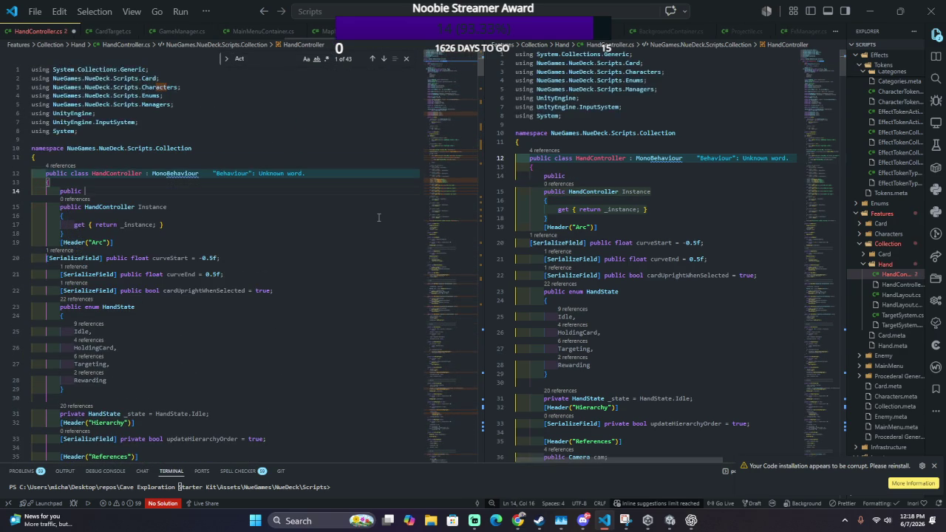
pyautogui.write(' string A')
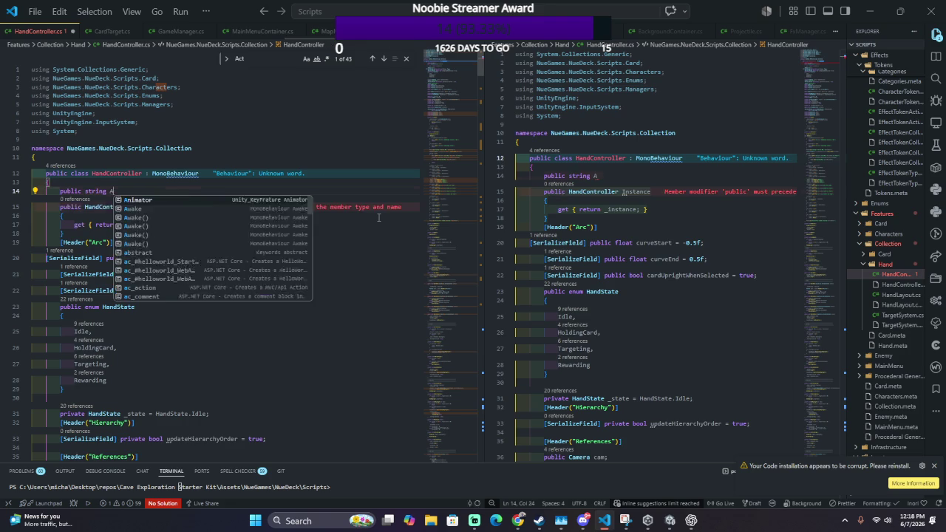
pyautogui.write('ctionMapK')
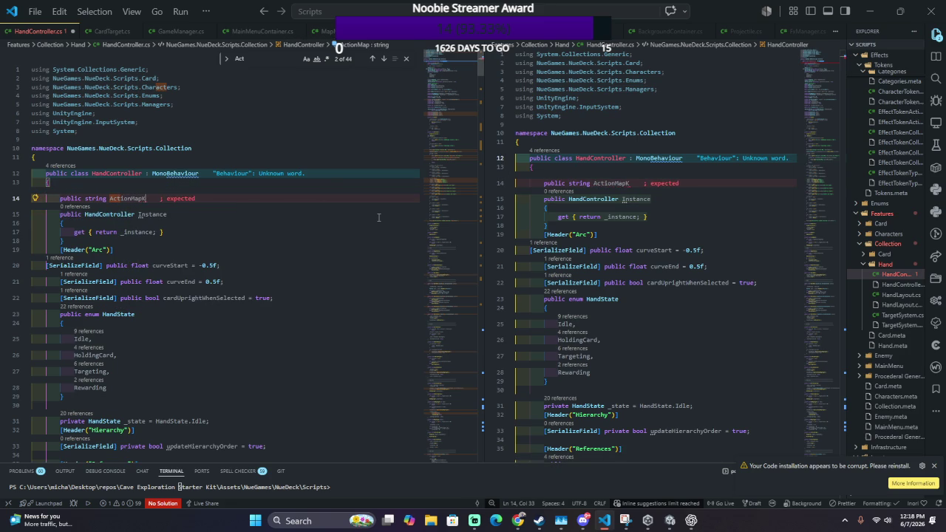
pyautogui.write('ey = "')
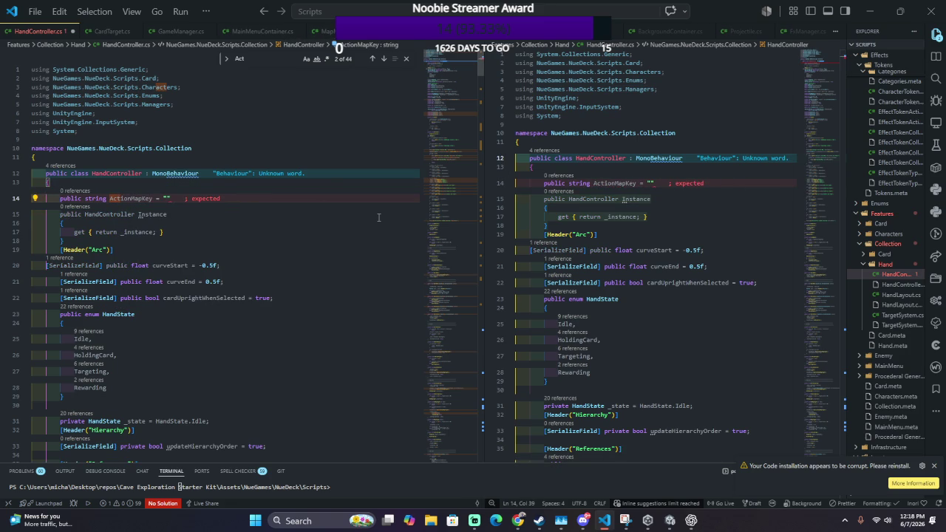
pyautogui.write('Player";')
pyautogui.hotkey('alt', 'Tab')
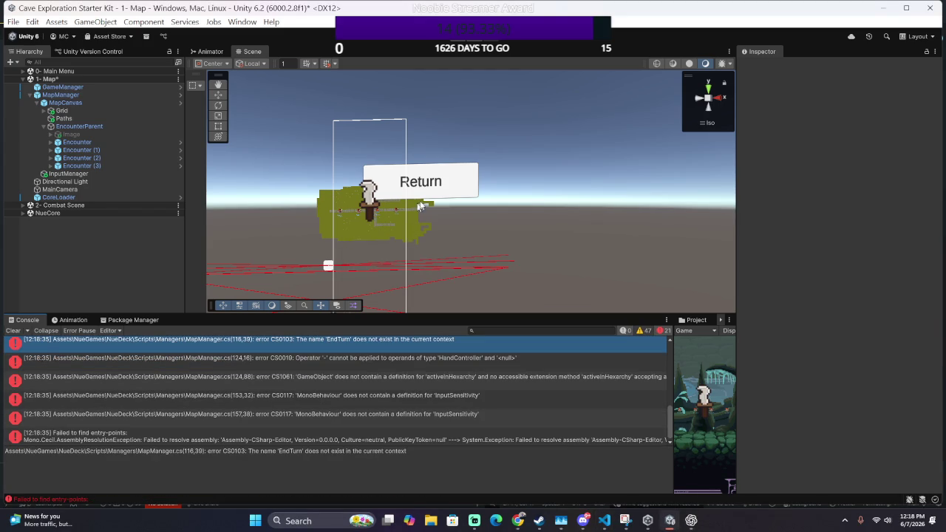
# Step: Search HandController.cs for ActionKey's uses and select the ActionMapKey field on line 14
pyautogui.scroll(10, 456, 362)
pyautogui.doubleClick(461, 343)
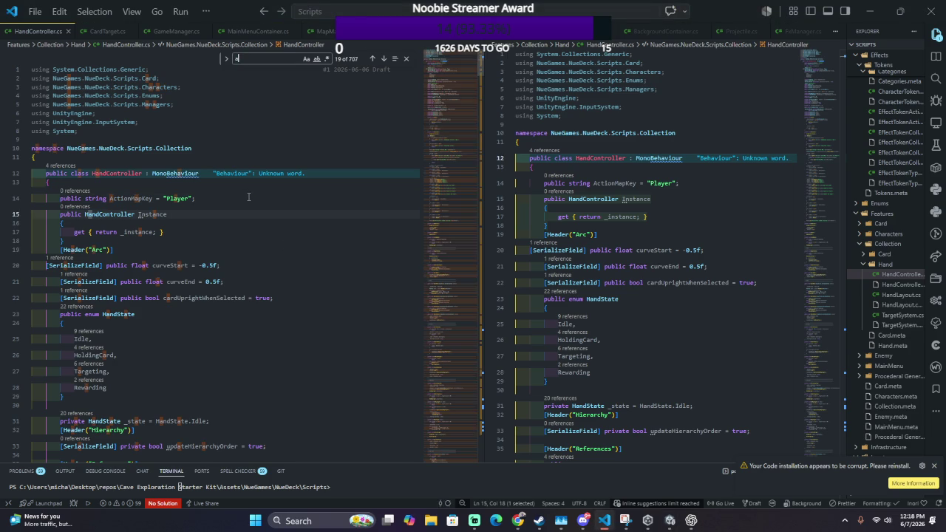
pyautogui.write('ionK')
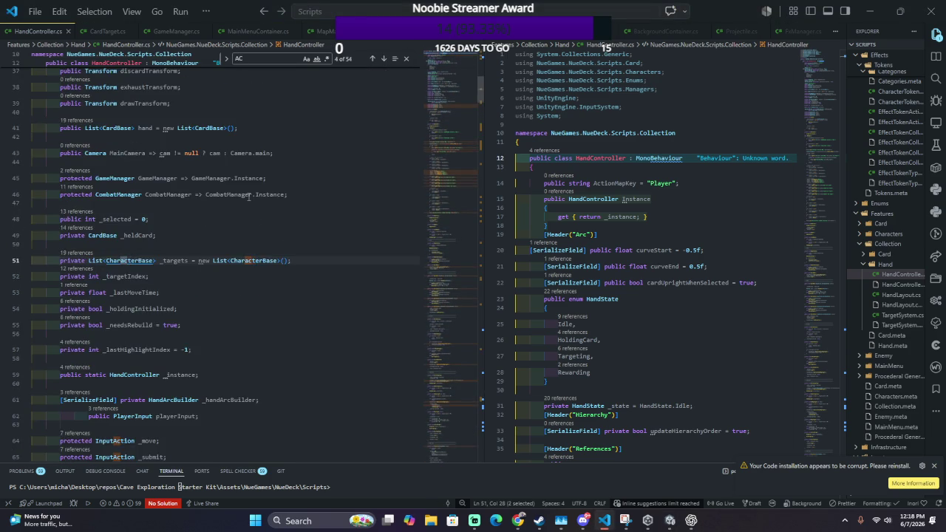
pyautogui.write('ey')
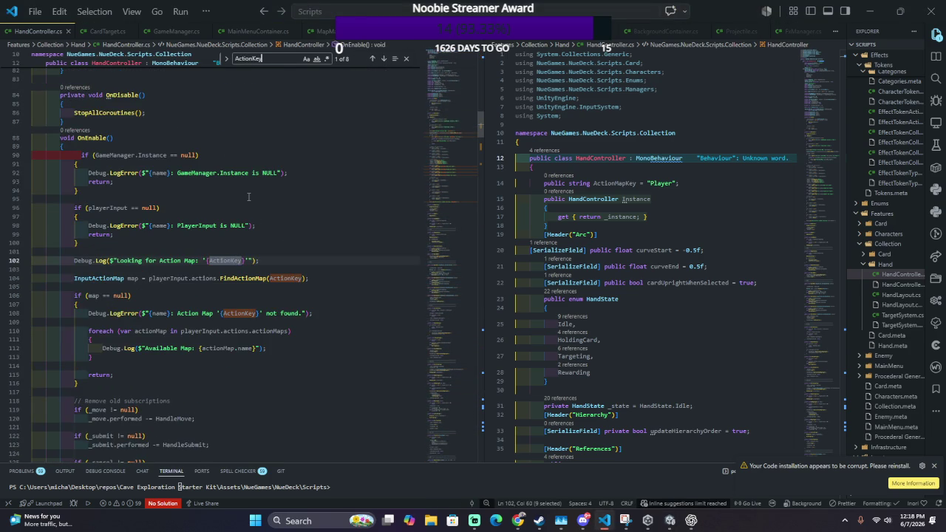
pyautogui.hotkey('alt', 'Left')
pyautogui.hotkey('alt', 'Left')
pyautogui.hotkey('alt', 'Left')
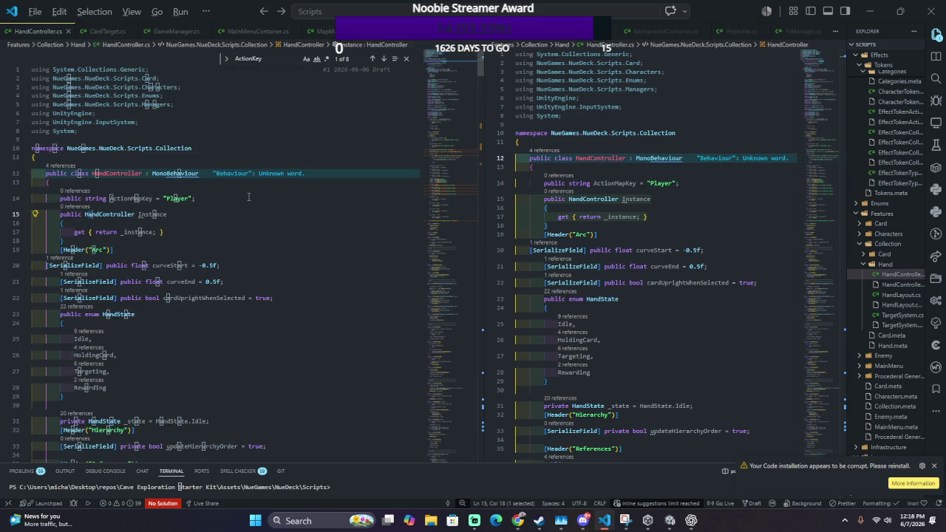
pyautogui.press('Return')
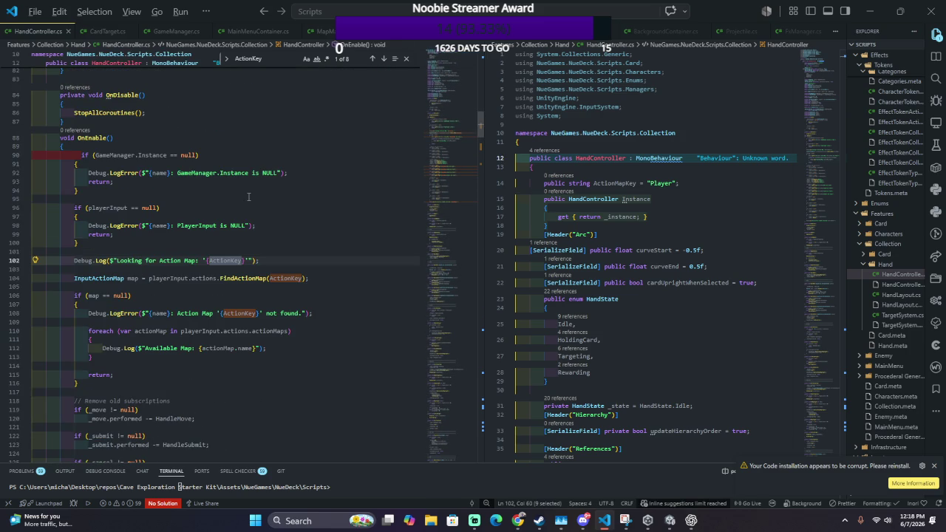
pyautogui.hotkey('alt', 'Left')
pyautogui.hotkey('alt', 'Left')
pyautogui.hotkey('alt', 'Left')
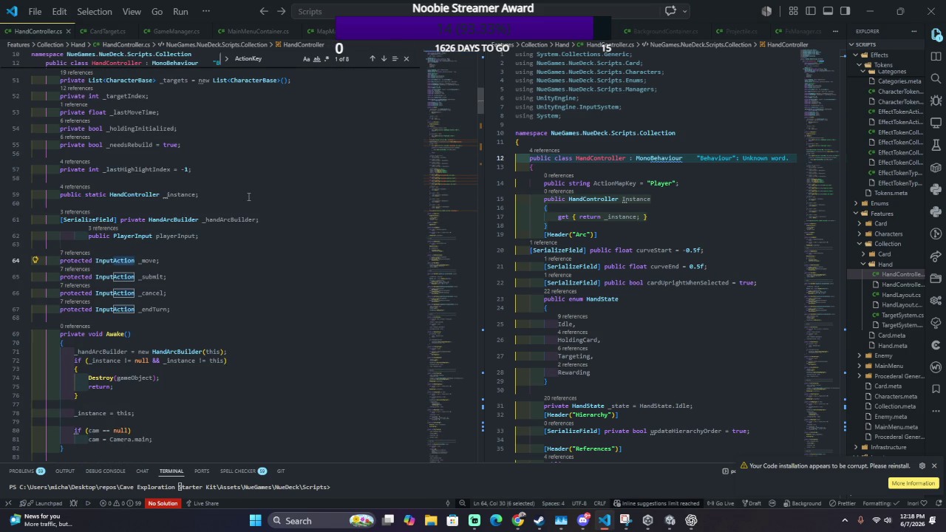
pyautogui.hotkey('alt', 'Left')
pyautogui.hotkey('alt', 'Left')
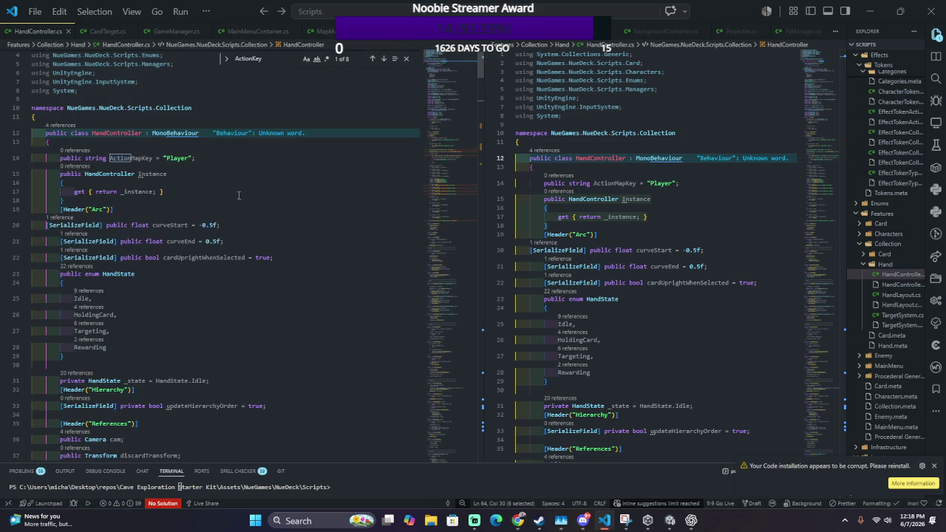
pyautogui.click(150, 157)
pyautogui.scroll(1, 148, 161)
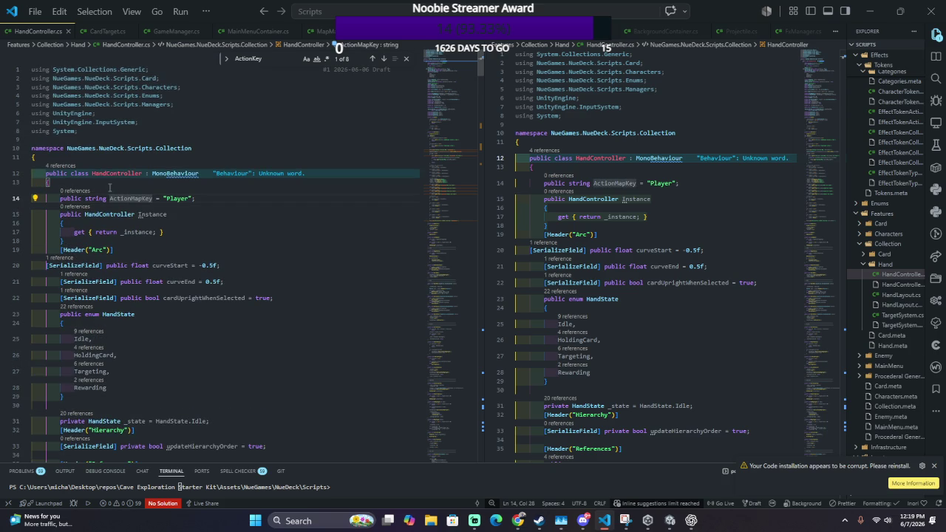
pyautogui.doubleClick(141, 198)
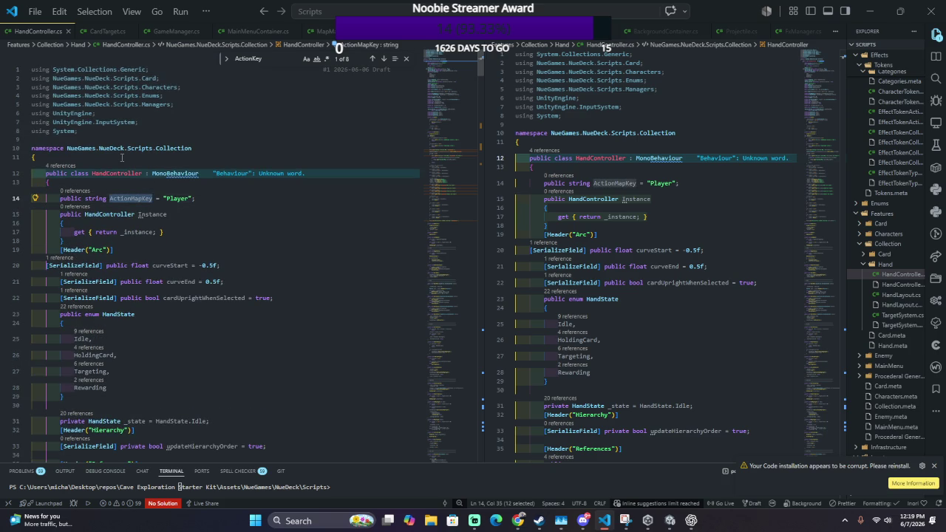
# Step: Review HandleCancel, HandleEndTurn and StartHolding, then view Unity's 'ActionKey' does not exist errors
pyautogui.scroll(-10, 122, 158)
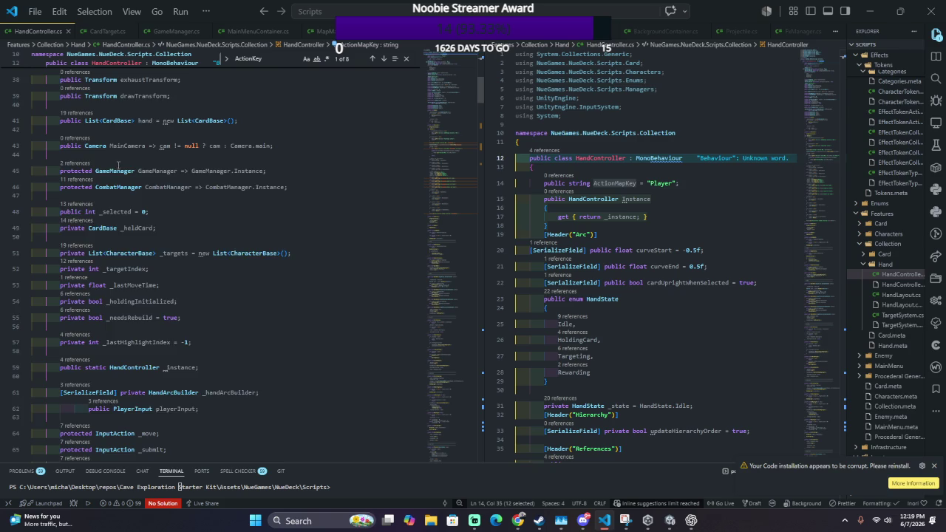
pyautogui.scroll(-13, 118, 166)
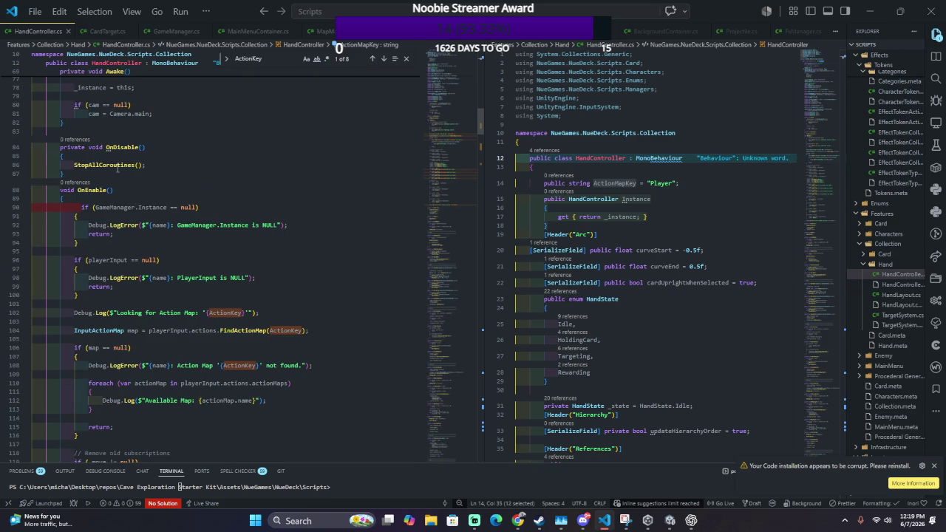
pyautogui.scroll(-3, 118, 167)
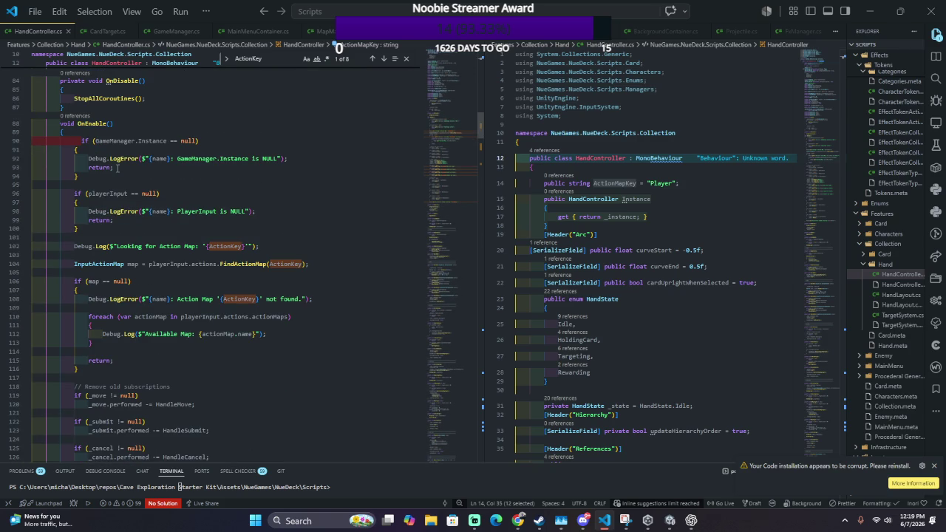
pyautogui.scroll(-14, 117, 168)
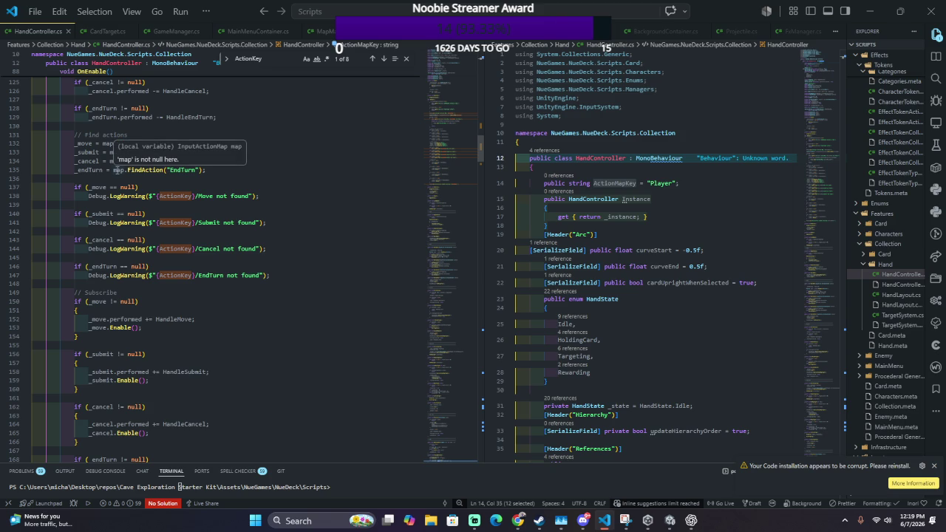
pyautogui.scroll(-4, 192, 215)
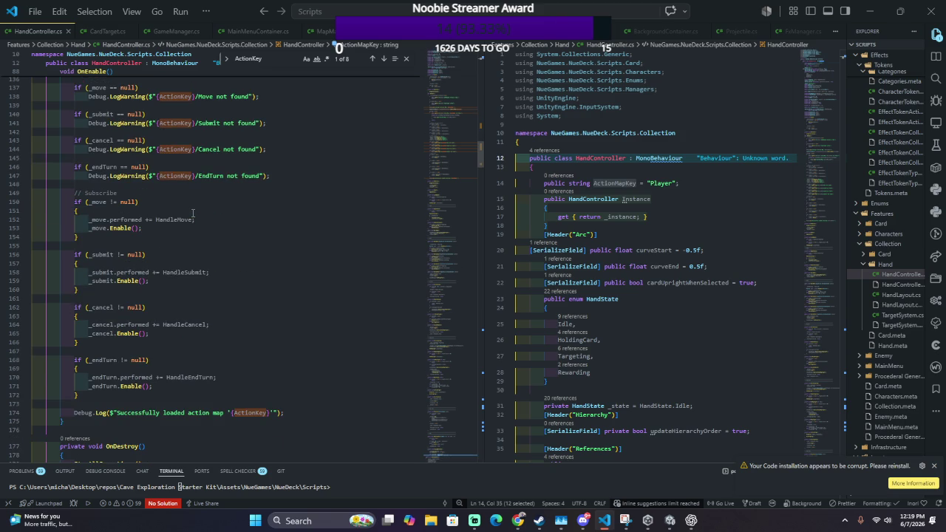
pyautogui.scroll(-8, 193, 214)
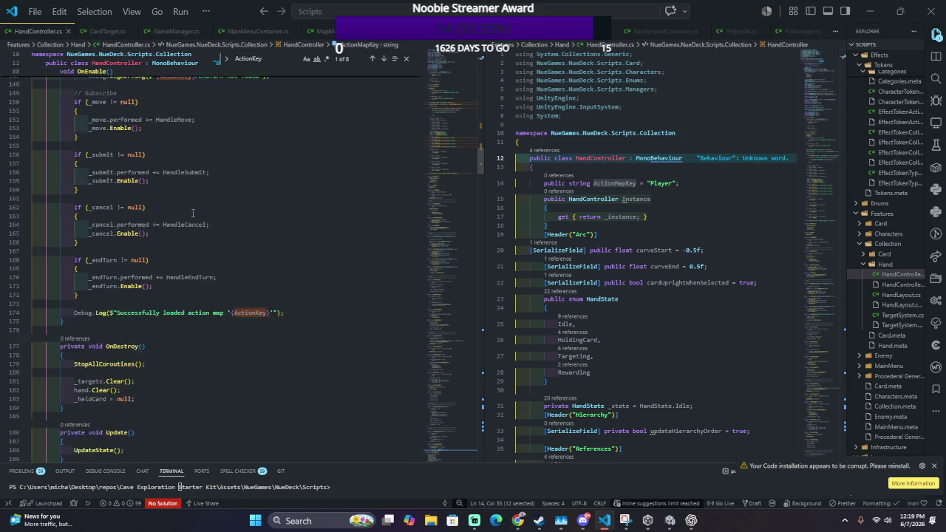
pyautogui.scroll(-6, 193, 214)
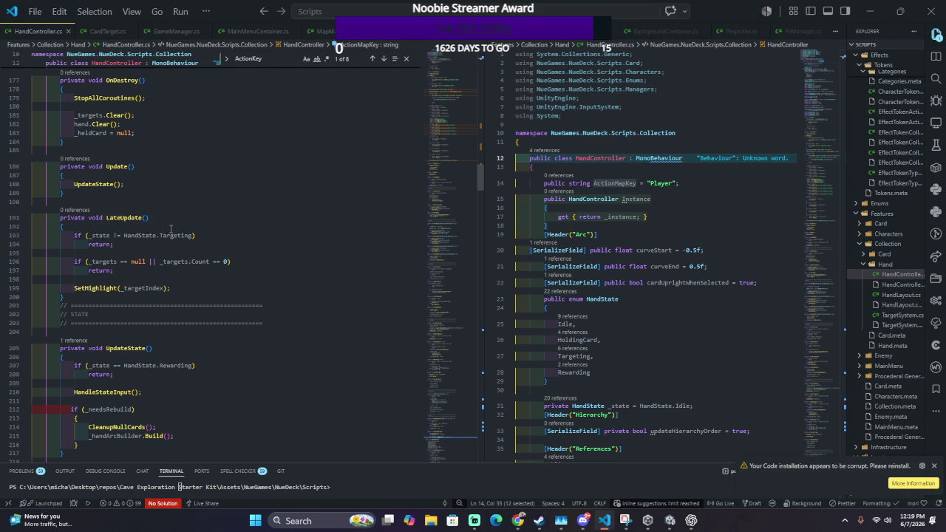
pyautogui.scroll(5, 174, 211)
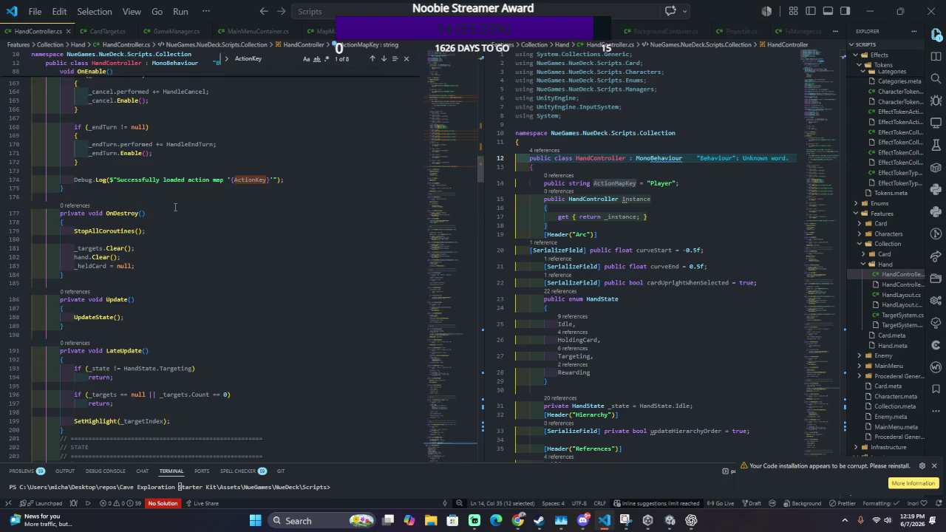
pyautogui.scroll(2, 175, 206)
pyautogui.scroll(5, 175, 207)
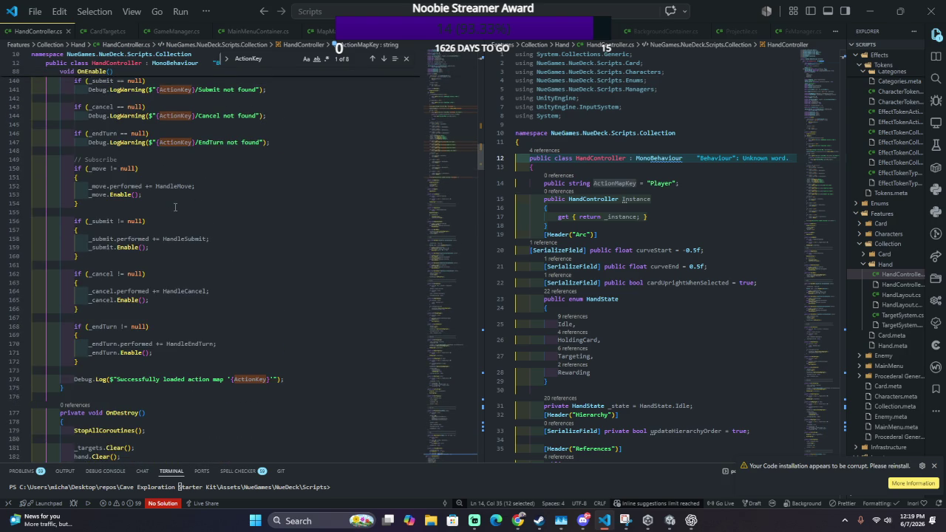
pyautogui.scroll(4, 175, 206)
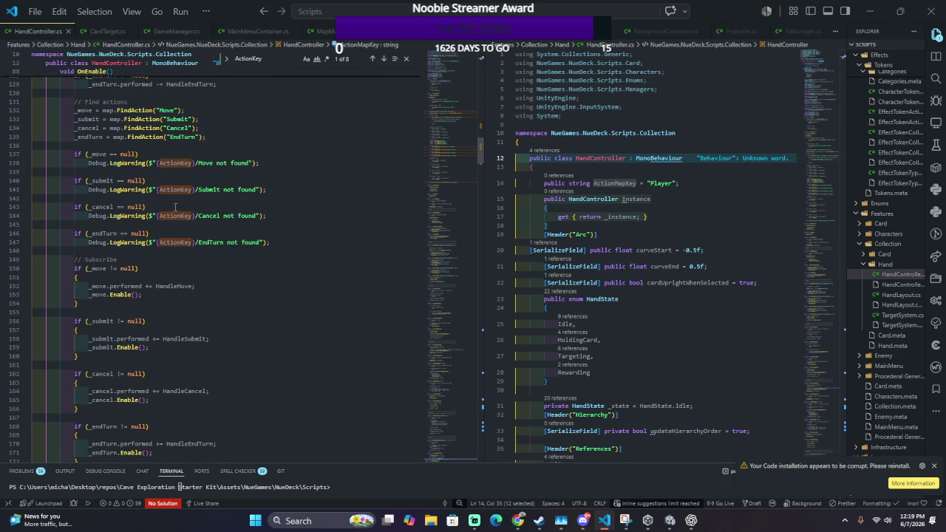
pyautogui.scroll(-10, 175, 207)
pyautogui.scroll(-20, 171, 222)
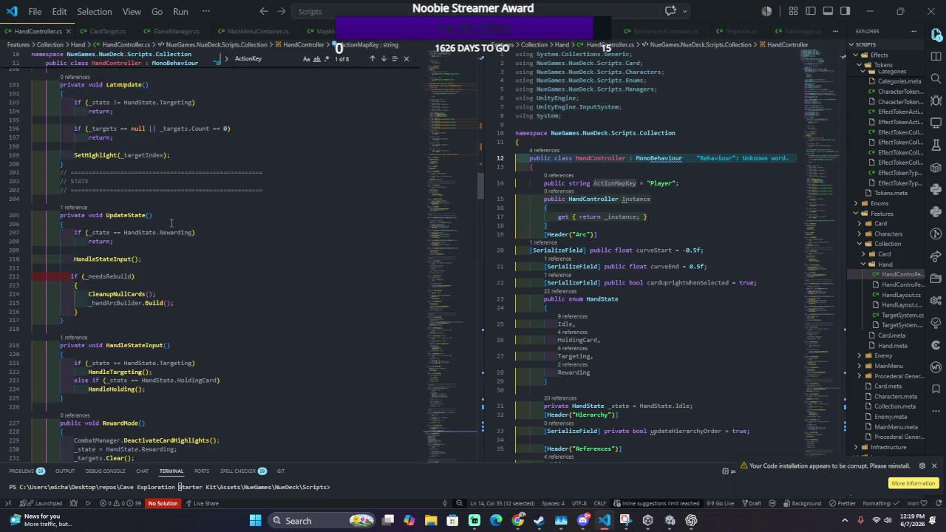
pyautogui.scroll(-6, 171, 223)
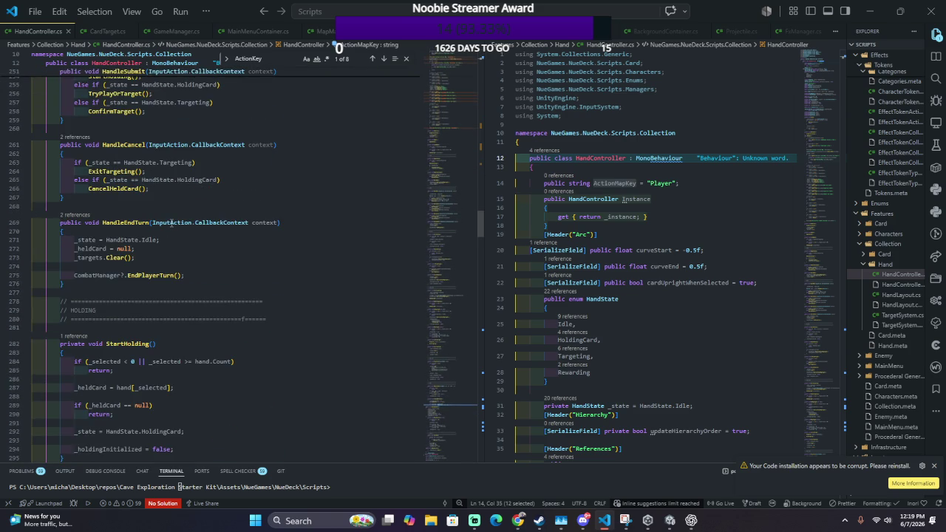
pyautogui.scroll(-6, 172, 222)
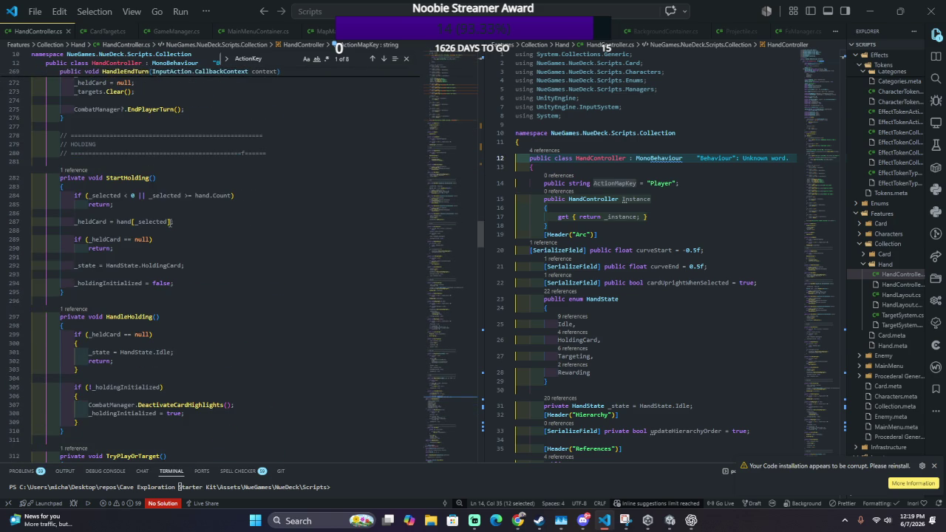
pyautogui.scroll(-5, 170, 222)
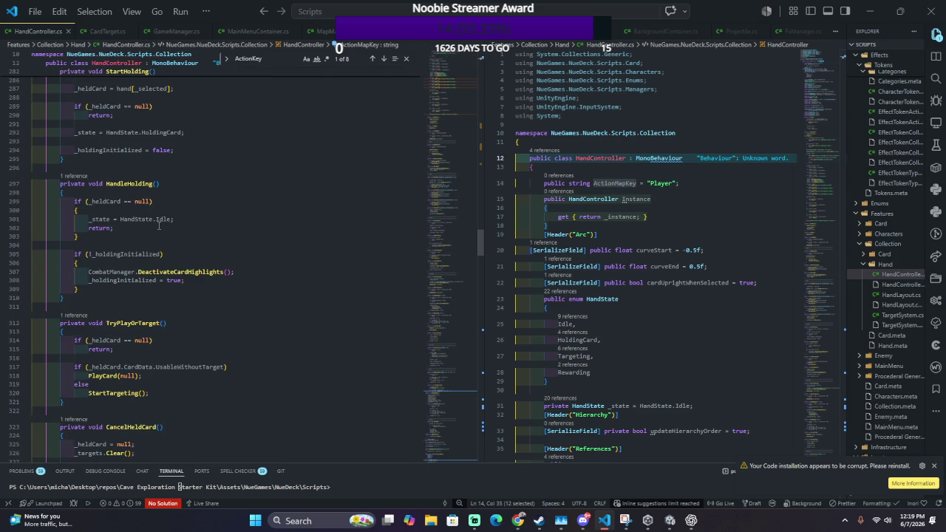
pyautogui.hotkey('alt', 'Tab')
pyautogui.hotkey('alt', 'Tab')
pyautogui.hotkey('alt', 'Tab')
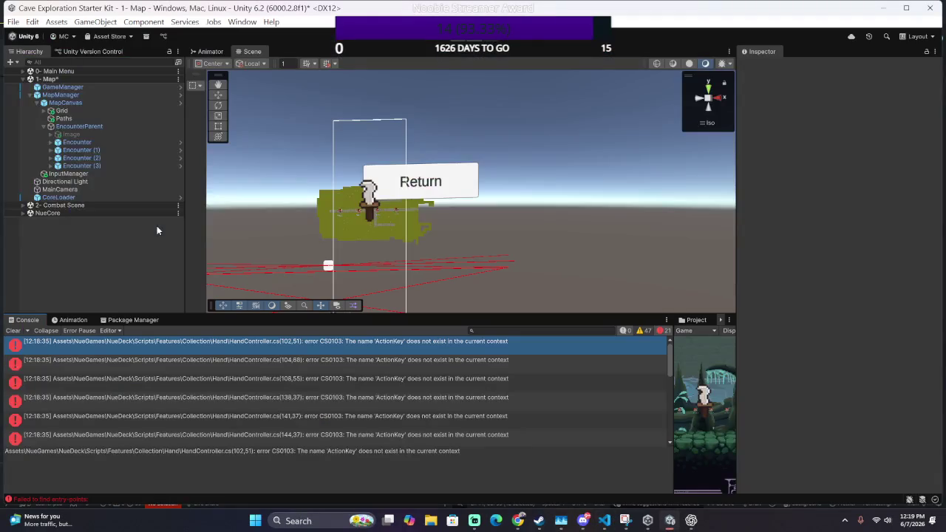
pyautogui.hotkey('alt', 'Tab')
pyautogui.hotkey('alt', 'Tab')
pyautogui.hotkey('alt', 'Tab')
# Step: Rename the ActionMapKey field to ActionKey, then open MapManager.cs at its first 'Move' error
pyautogui.write('AC')
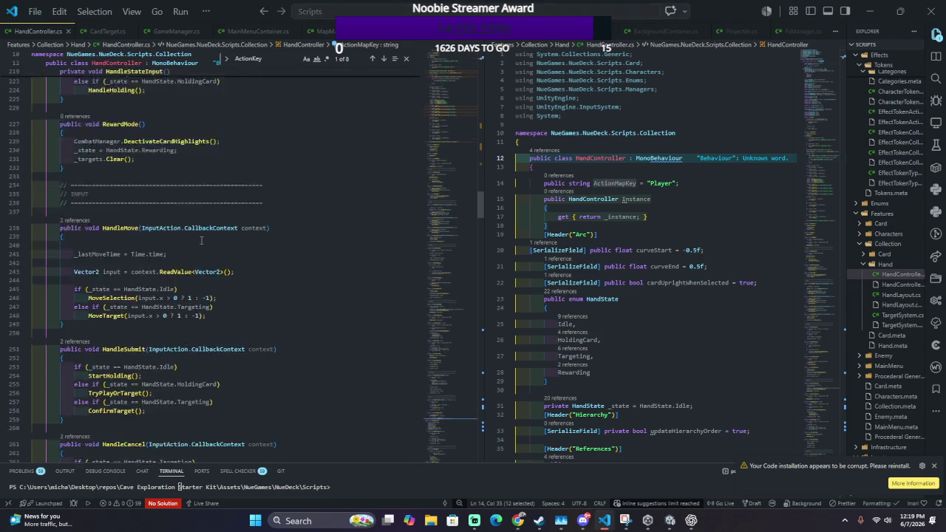
pyautogui.write('tionMap')
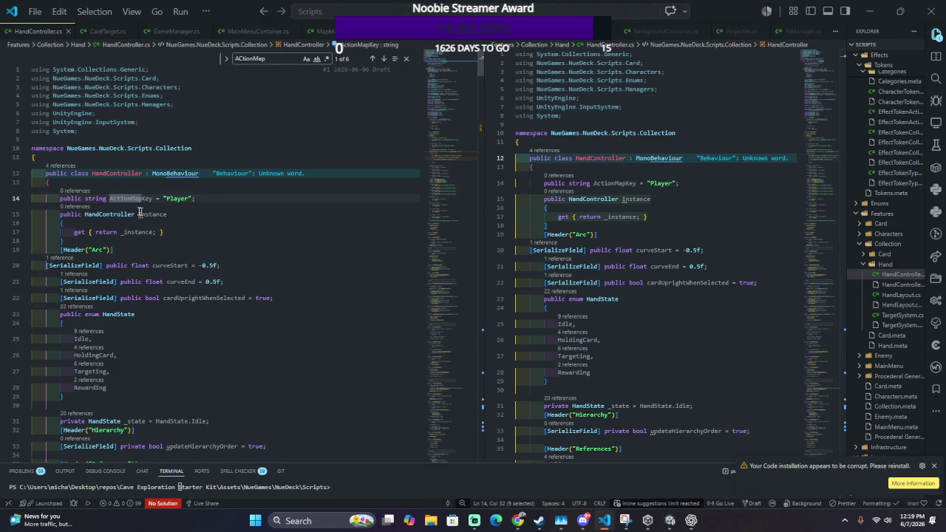
pyautogui.press('Escape')
pyautogui.press('BackSpace')
pyautogui.press('BackSpace')
pyautogui.press('BackSpace')
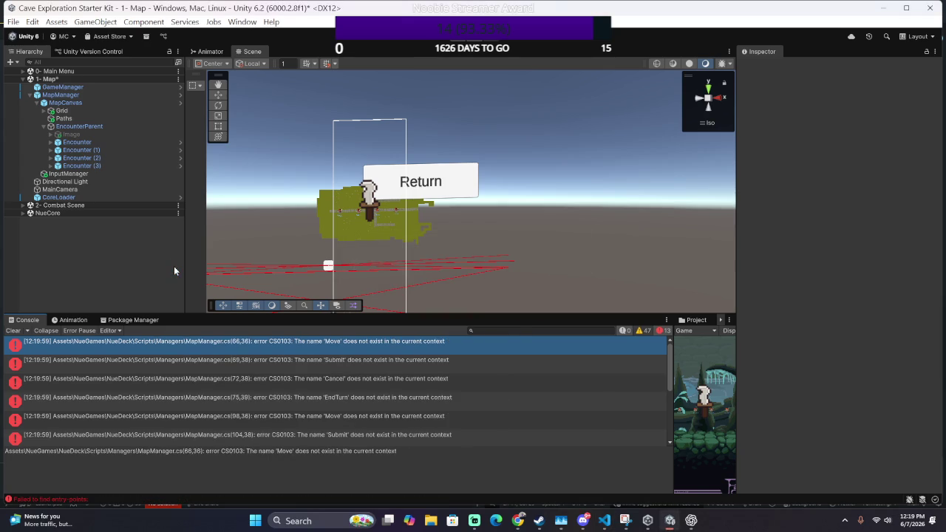
pyautogui.doubleClick(263, 343)
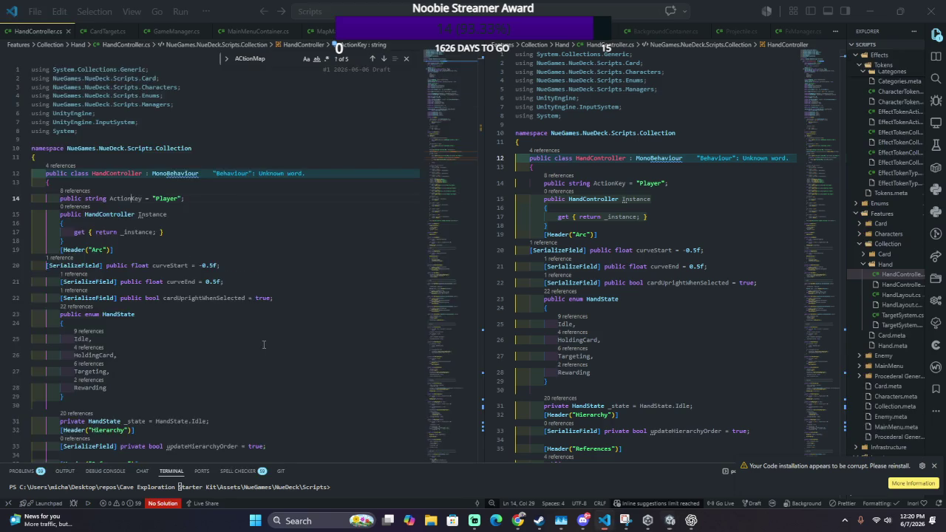
pyautogui.scroll(15, 261, 341)
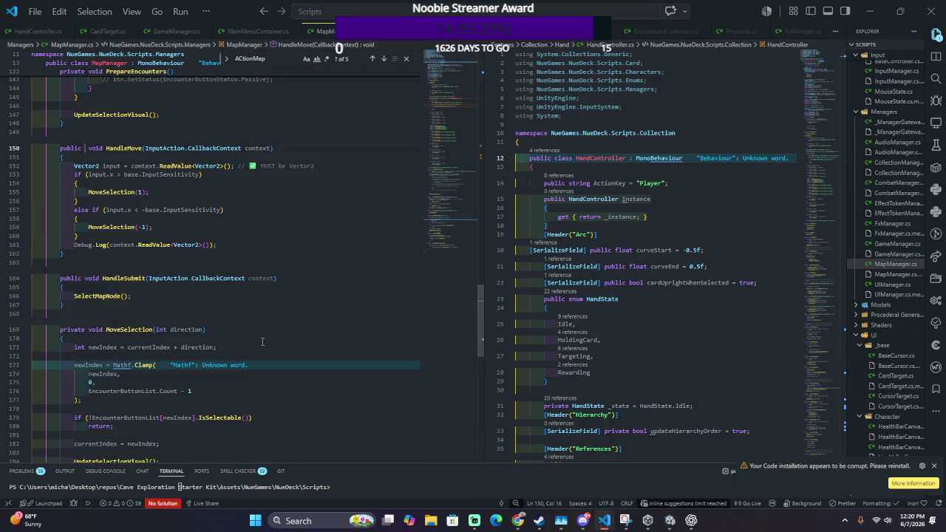
# Step: Prefix Move, Submit, Cancel and EndTurn with 'Handle' on lines 98, 104, 110 and 116
pyautogui.scroll(-17, 262, 344)
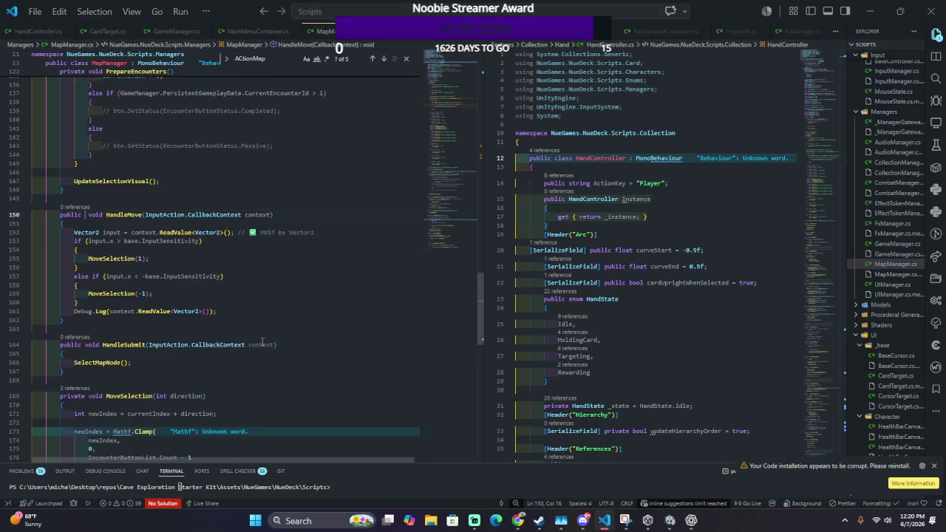
pyautogui.scroll(7, 255, 310)
pyautogui.scroll(15, 254, 310)
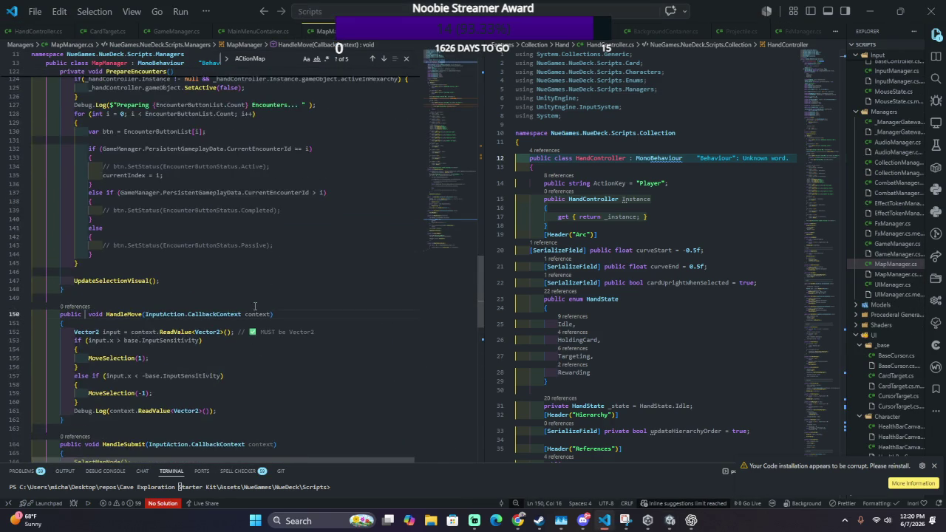
pyautogui.click(235, 279)
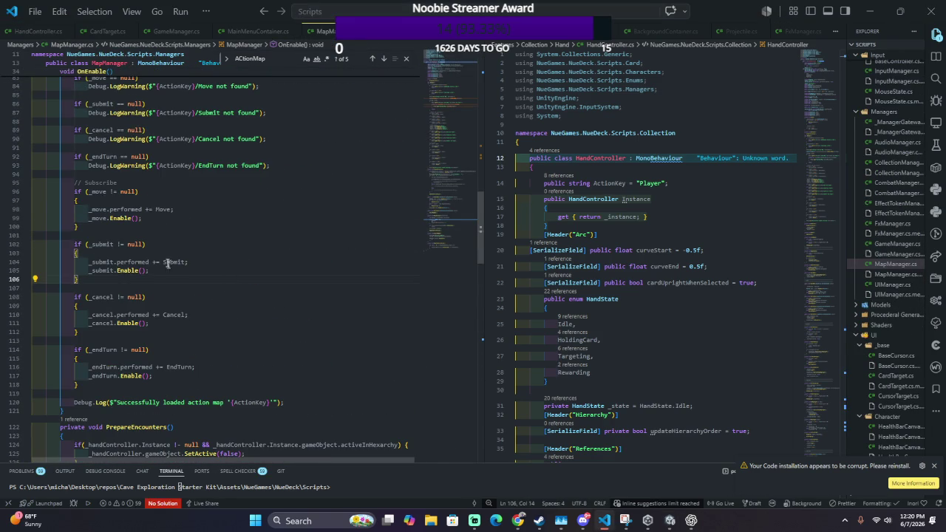
pyautogui.click(155, 209)
pyautogui.write('Handle')
pyautogui.press('Escape')
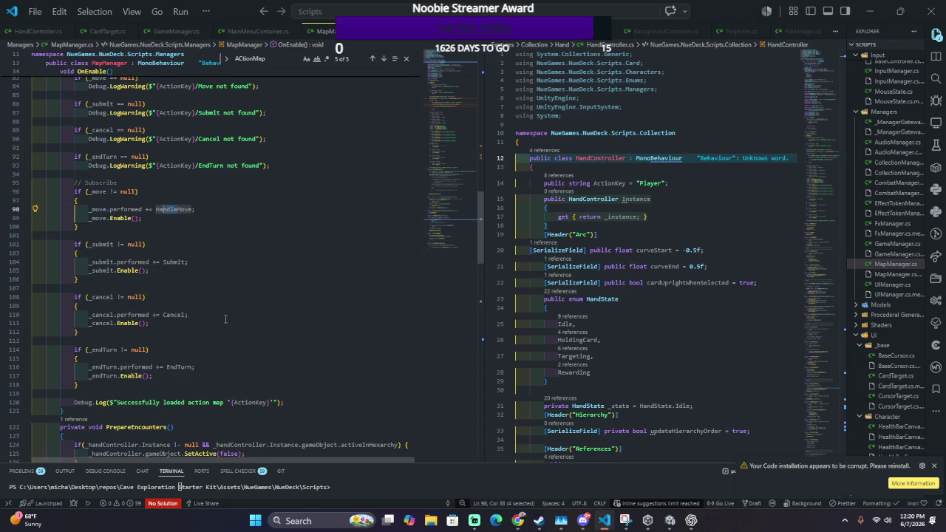
pyautogui.click(163, 261)
pyautogui.write('Handle')
pyautogui.click(163, 314)
pyautogui.write('Handle')
pyautogui.click(167, 366)
pyautogui.write('Handle')
# Step: Prefix Move, Submit, Cancel and EndTurn with 'Handle' on lines 66, 69, 72 and 75 as well
pyautogui.scroll(10, 170, 389)
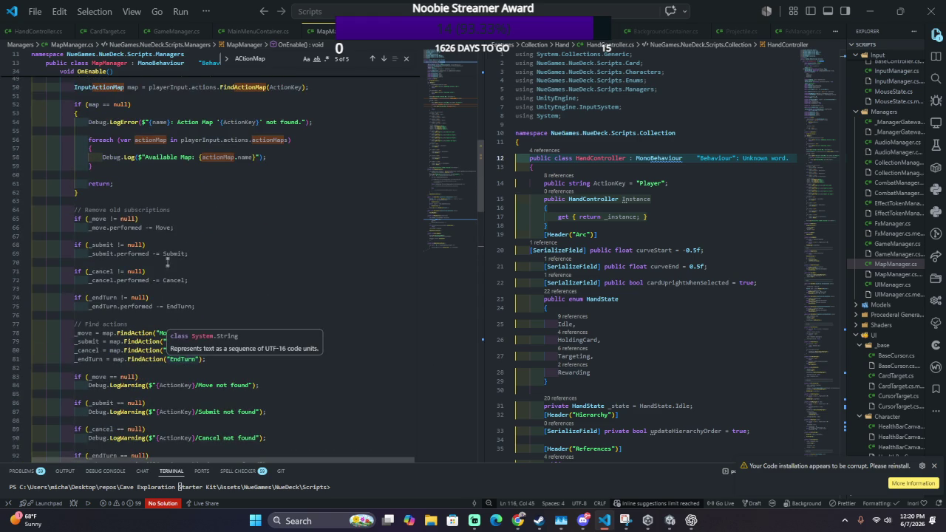
pyautogui.click(156, 227)
pyautogui.write('Handle')
pyautogui.click(163, 254)
pyautogui.write('Handle')
pyautogui.click(163, 280)
pyautogui.write('Handle')
pyautogui.click(166, 306)
pyautogui.write('Handle')
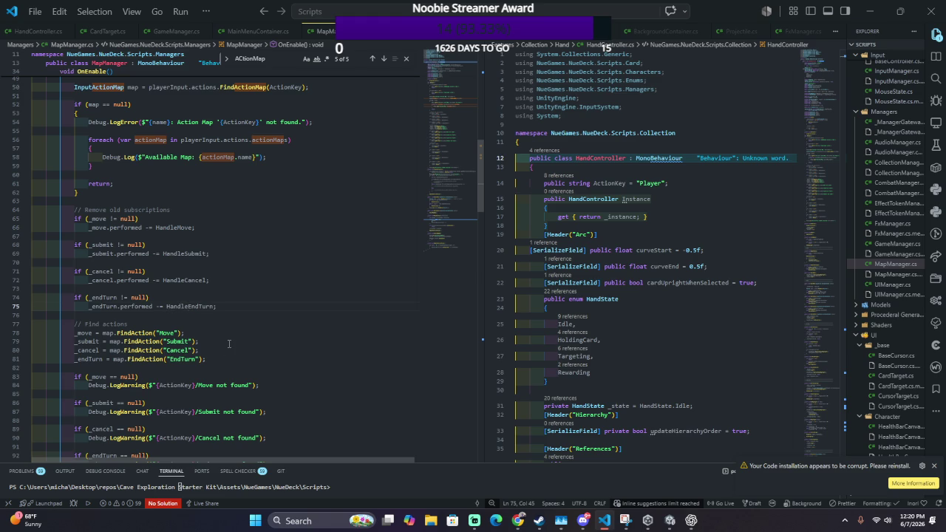
pyautogui.scroll(5, 229, 344)
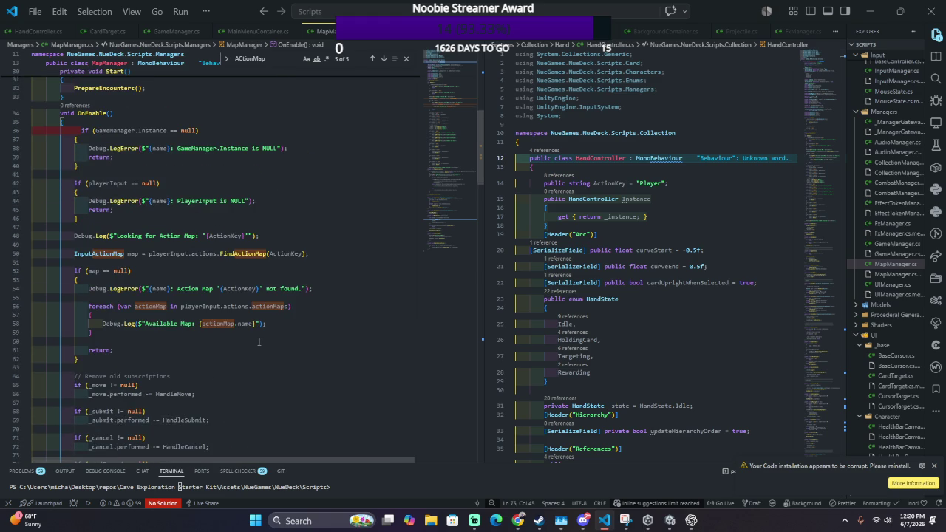
pyautogui.scroll(8, 259, 341)
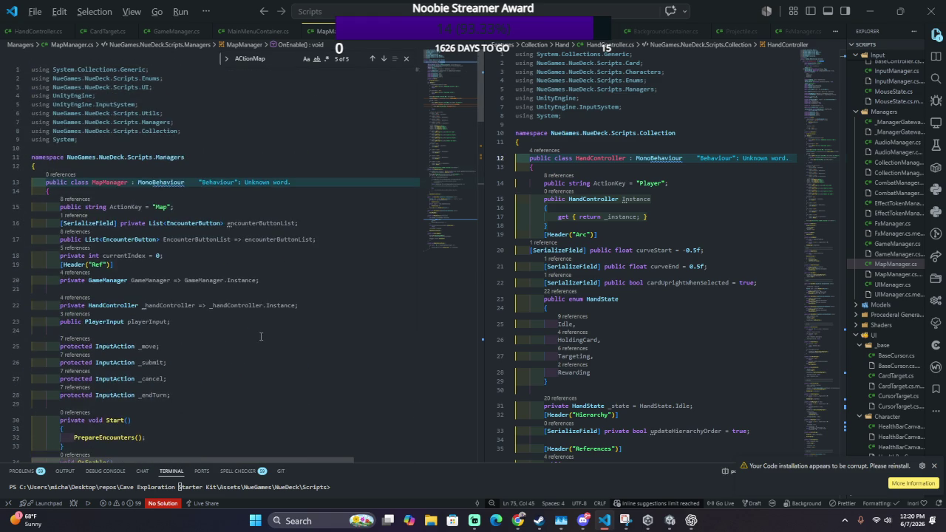
pyautogui.hotkey('alt', 'Tab')
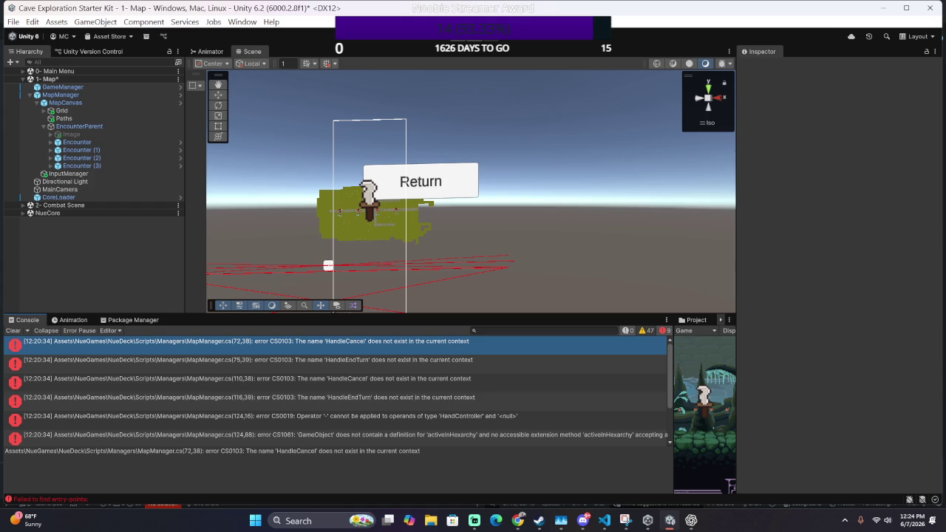
# Step: Switch over to Chrome, later bringing up the Windows quick settings panel
pyautogui.click(517, 521)
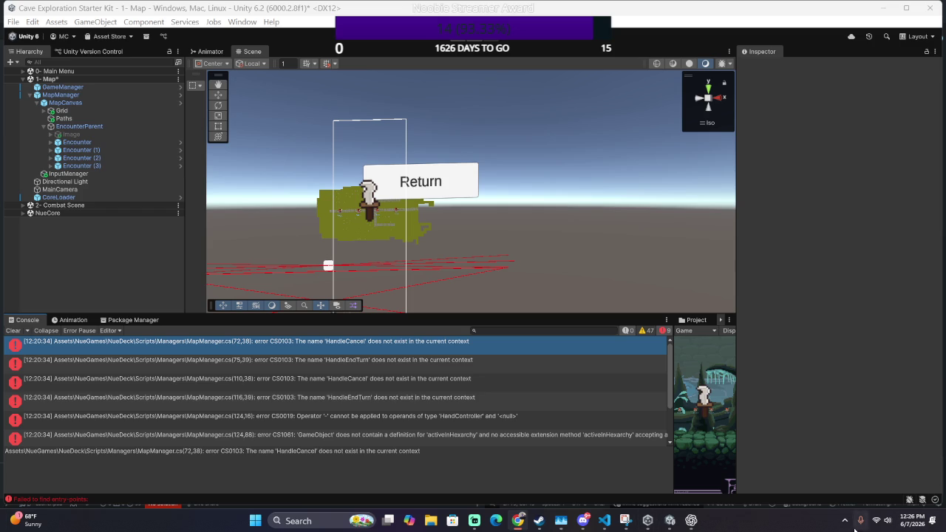
pyautogui.click(886, 521)
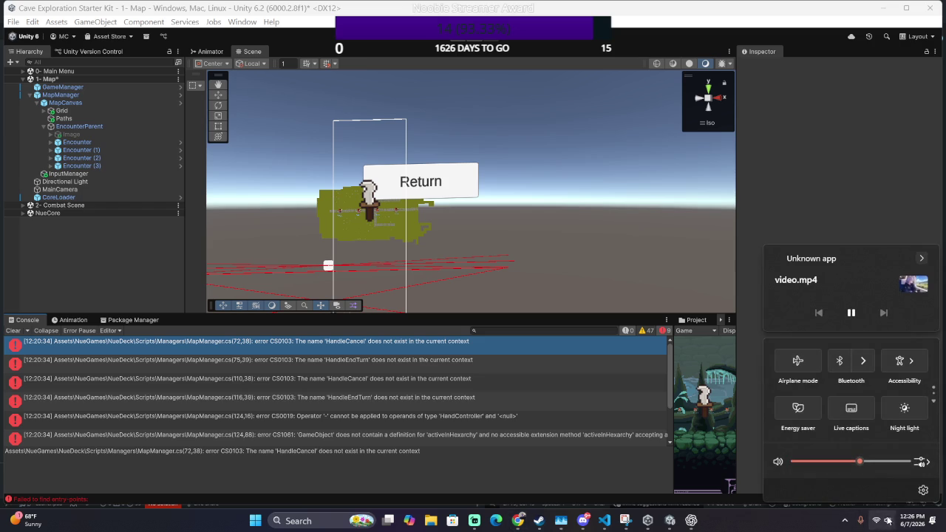
# Step: Change the sound output from the Logi USB Headset to Speakers (Realtek(R) Audio)
pyautogui.click(918, 461)
pyautogui.click(851, 372)
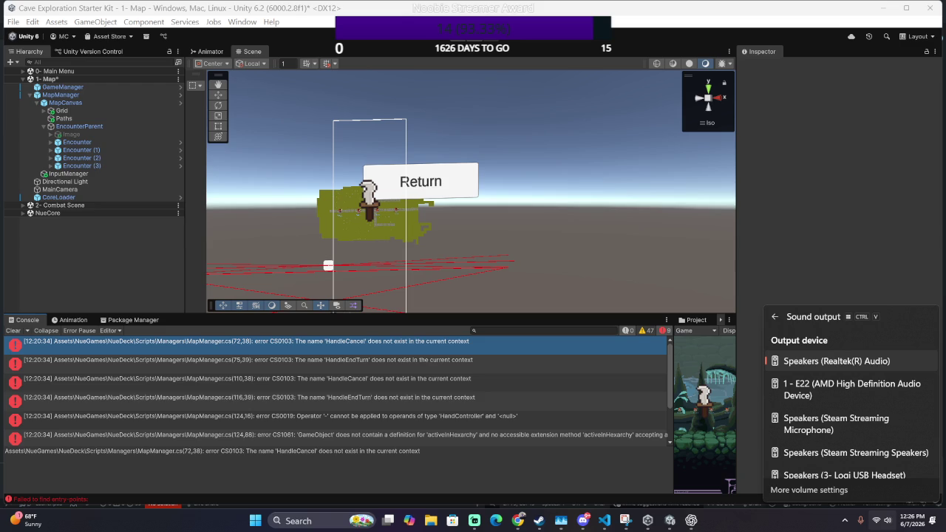
pyautogui.press('Escape')
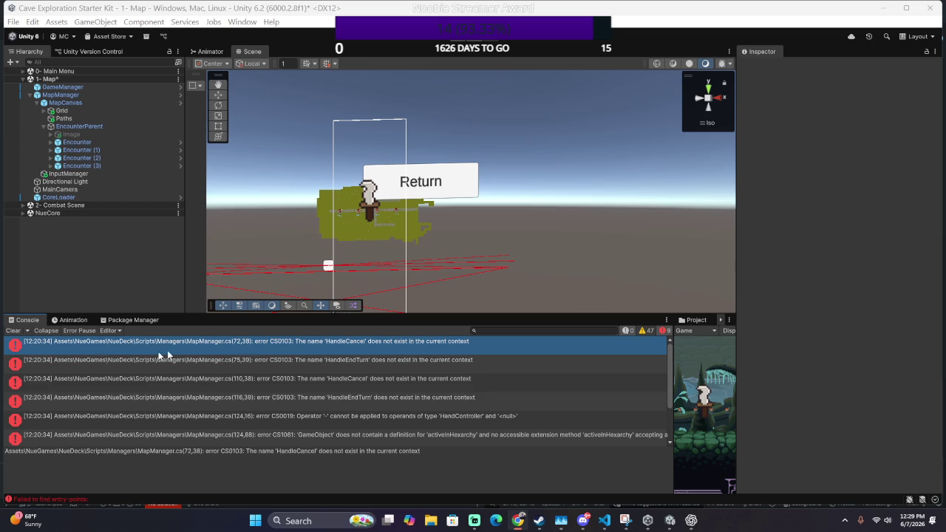
pyautogui.click(269, 347)
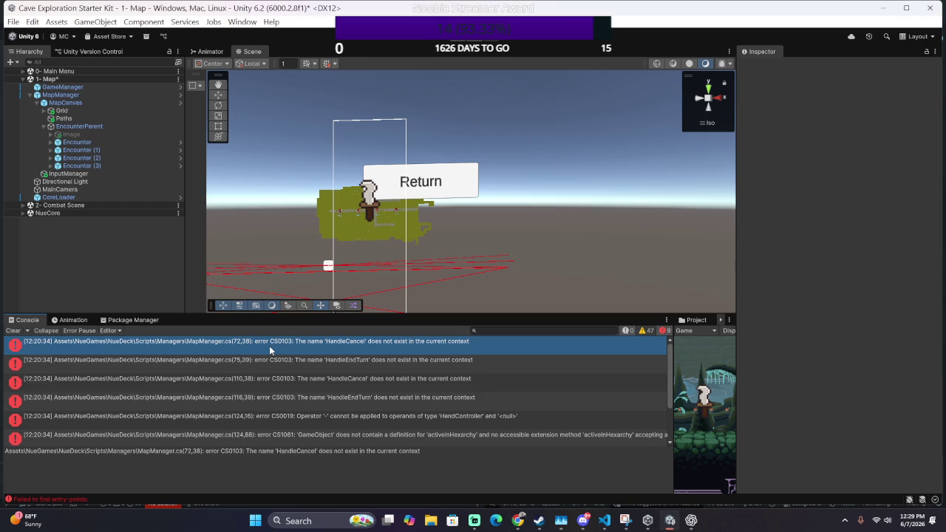
pyautogui.doubleClick(269, 346)
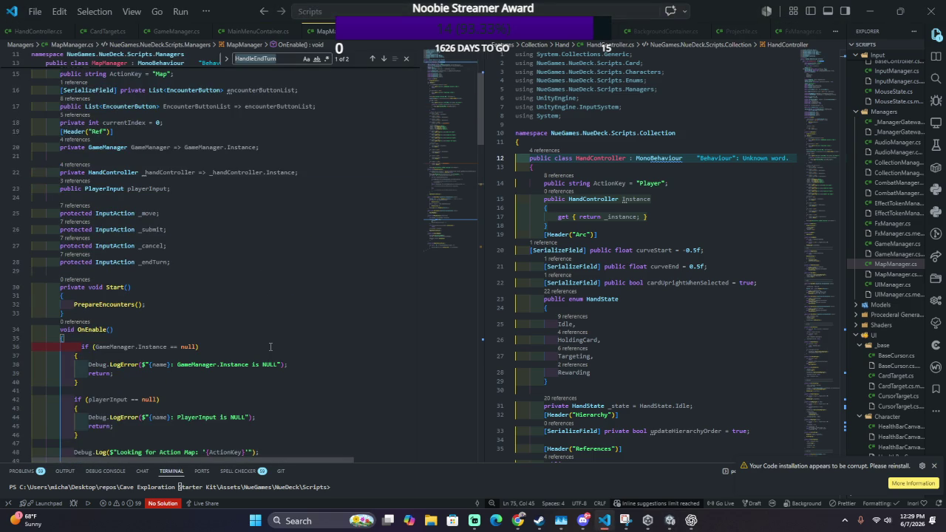
# Step: Find HandleCancel and comment out the Cancel and EndTurn subscription blocks
pyautogui.write('Handle')
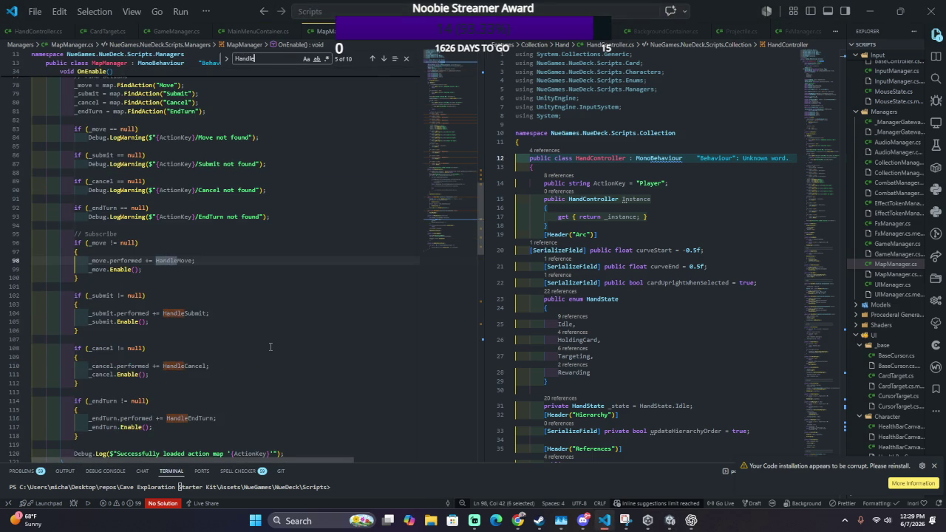
pyautogui.write('Cna')
pyautogui.press('BackSpace')
pyautogui.write('n')
pyautogui.press('BackSpace')
pyautogui.write('an')
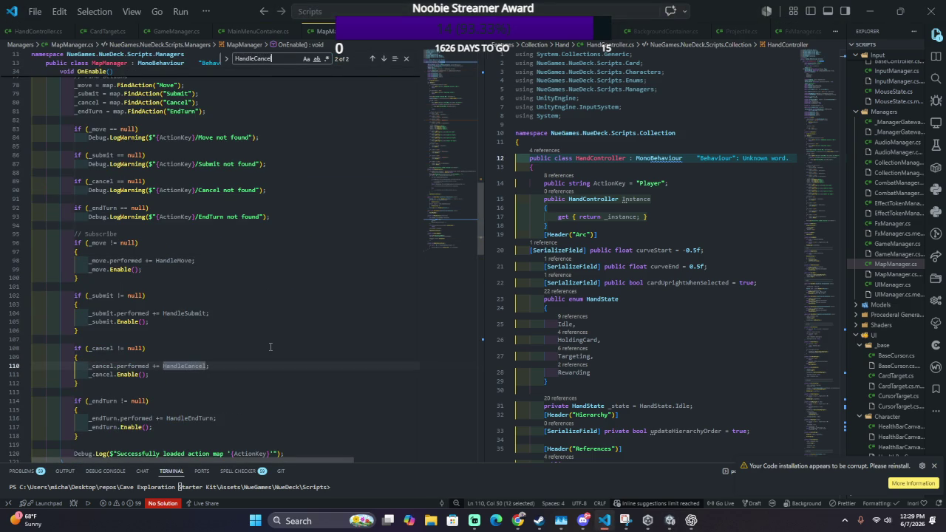
pyautogui.write('cel')
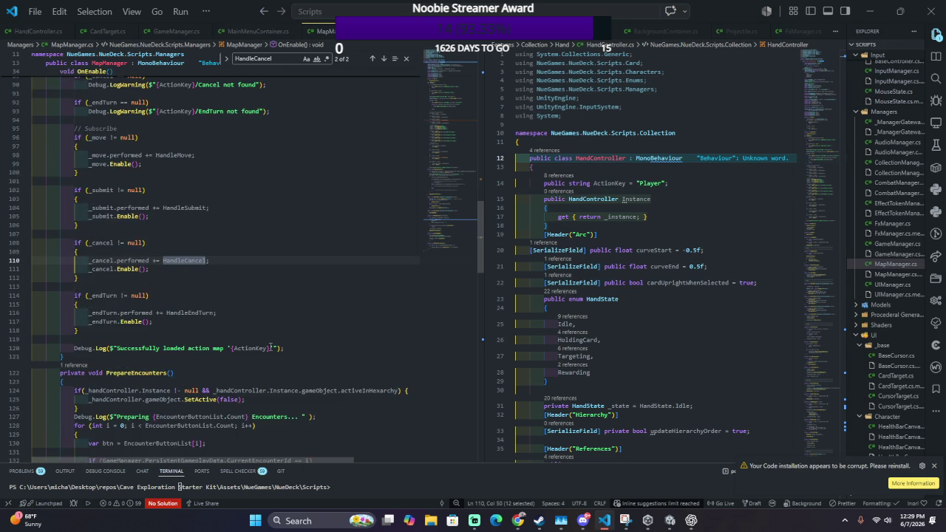
pyautogui.click(257, 339)
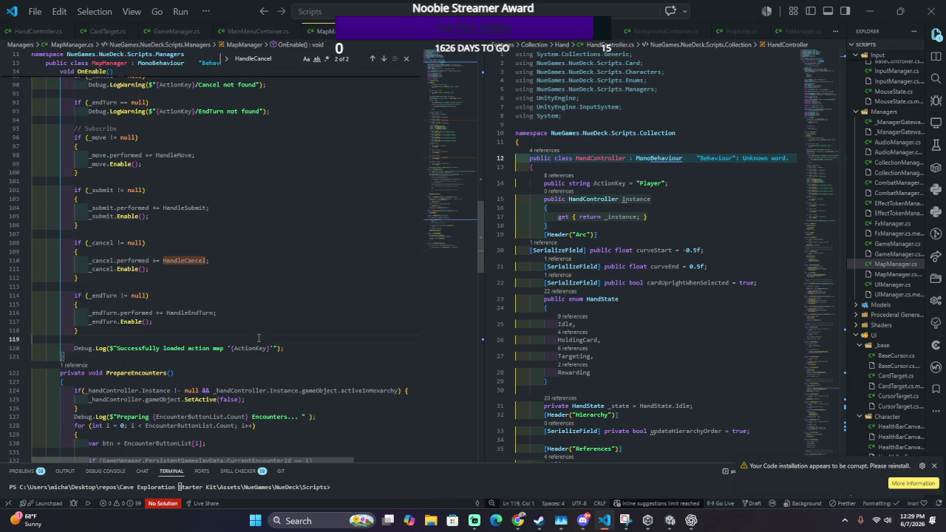
pyautogui.keyDown('shift'); pyautogui.click(289, 238); pyautogui.keyUp('shift')
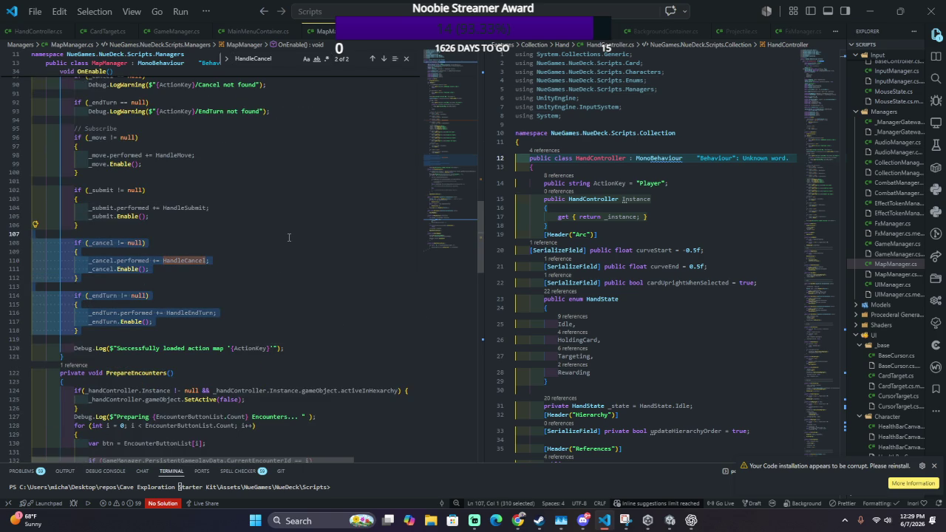
pyautogui.hotkey('ctrl', '/')
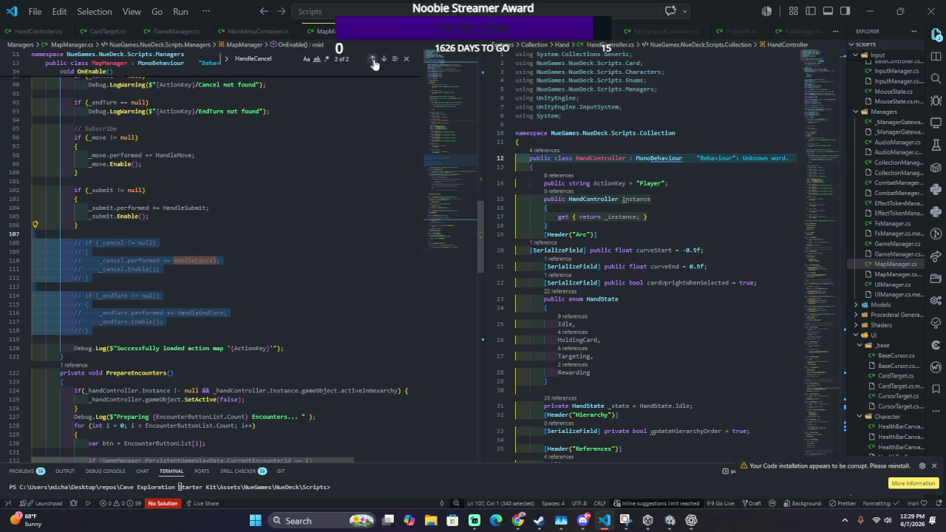
# Step: Comment out the Cancel and EndTurn unsubscribe, not-found warning and FindAction lines, then save
pyautogui.click(384, 58)
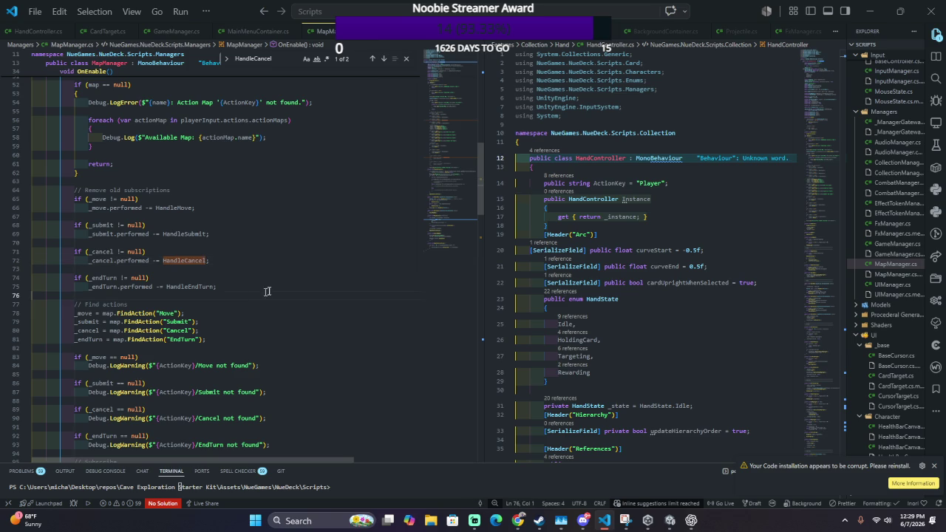
pyautogui.moveTo(268, 290); pyautogui.dragTo(323, 253)
pyautogui.hotkey('ctrl', '/')
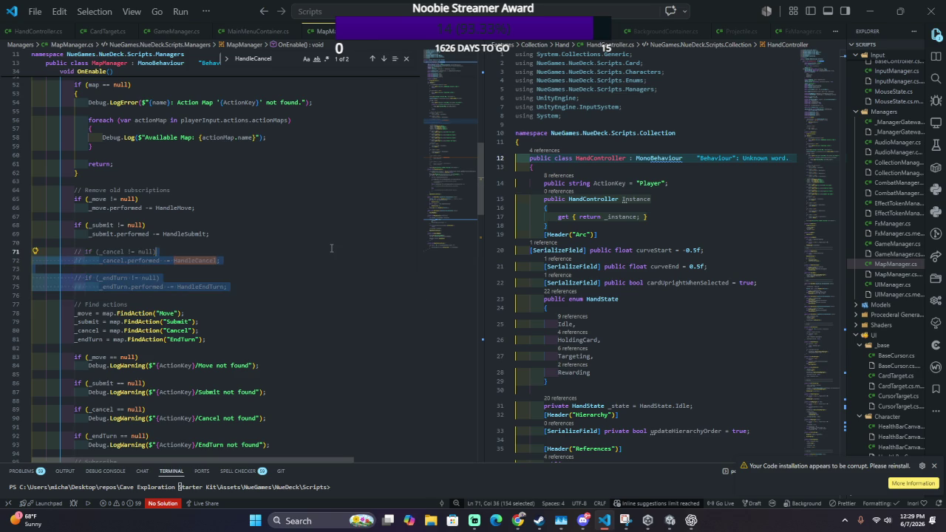
pyautogui.scroll(-3, 349, 231)
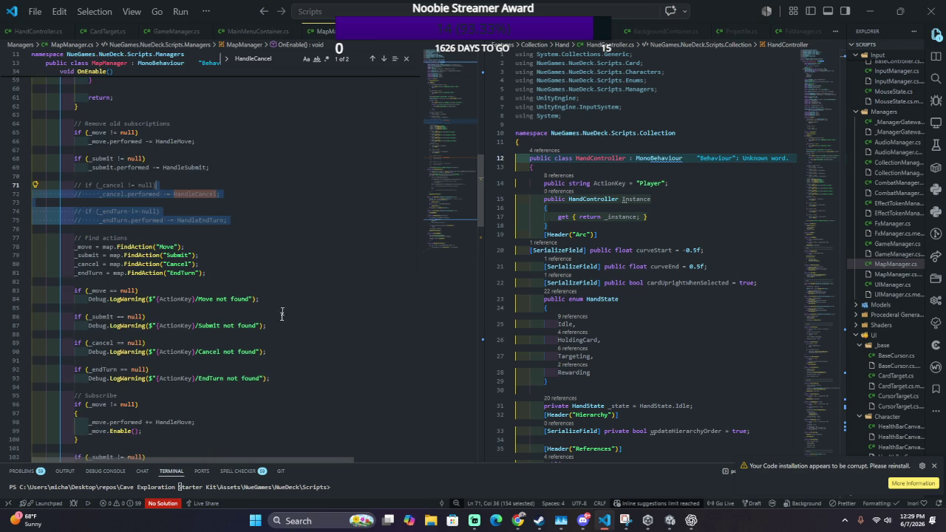
pyautogui.moveTo(312, 381)
pyautogui.mouseDown()
pyautogui.moveTo(332, 372)
pyautogui.moveTo(358, 330)
pyautogui.moveTo(350, 344)
pyautogui.mouseUp()
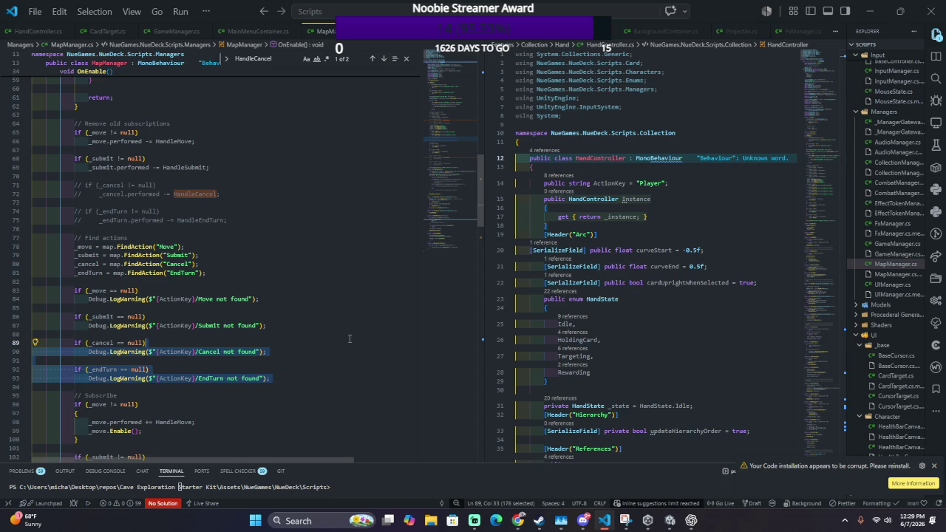
pyautogui.hotkey('ctrl', '/')
pyautogui.click(262, 278)
pyautogui.moveTo(262, 278); pyautogui.dragTo(284, 268)
pyautogui.hotkey('ctrl', '/')
pyautogui.hotkey('ctrl', 's')
# Step: Check Unity's new compile errors and open MapManager.cs at the line 124 error
pyautogui.hotkey('alt', 'Tab')
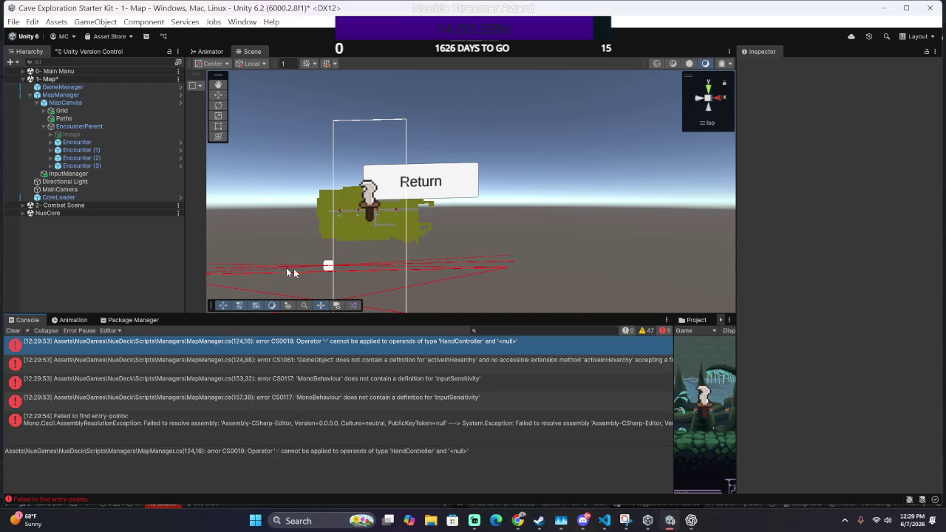
pyautogui.doubleClick(298, 346)
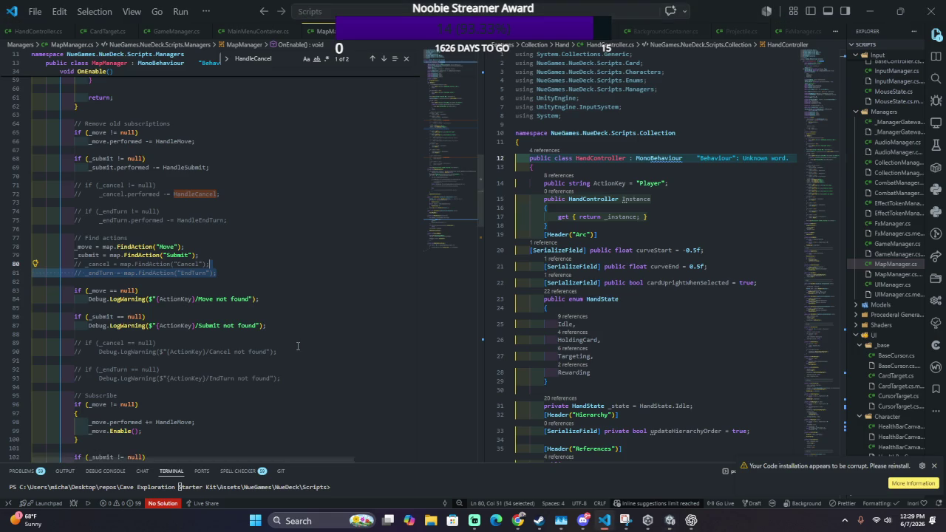
pyautogui.hotkey('alt', 'Tab')
pyautogui.doubleClick(299, 358)
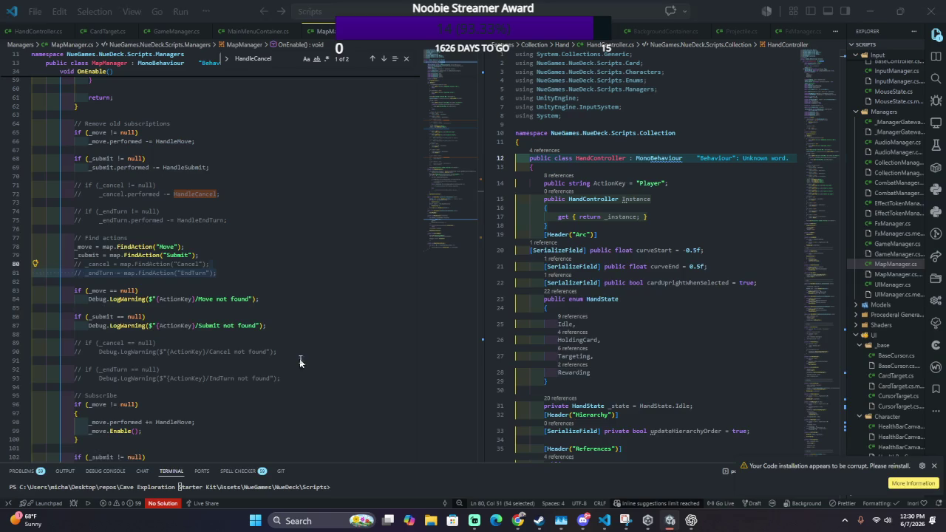
pyautogui.scroll(-5, 294, 353)
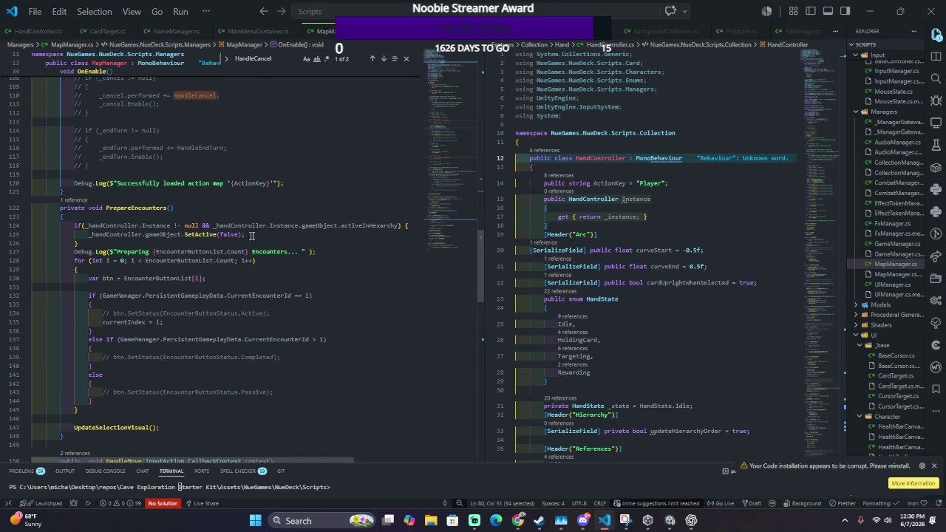
pyautogui.click(374, 224)
# Step: Use inline AI chat with the CS0019 error to rewrite line 124's HandController check as != null
pyautogui.hotkey('alt', 'Tab')
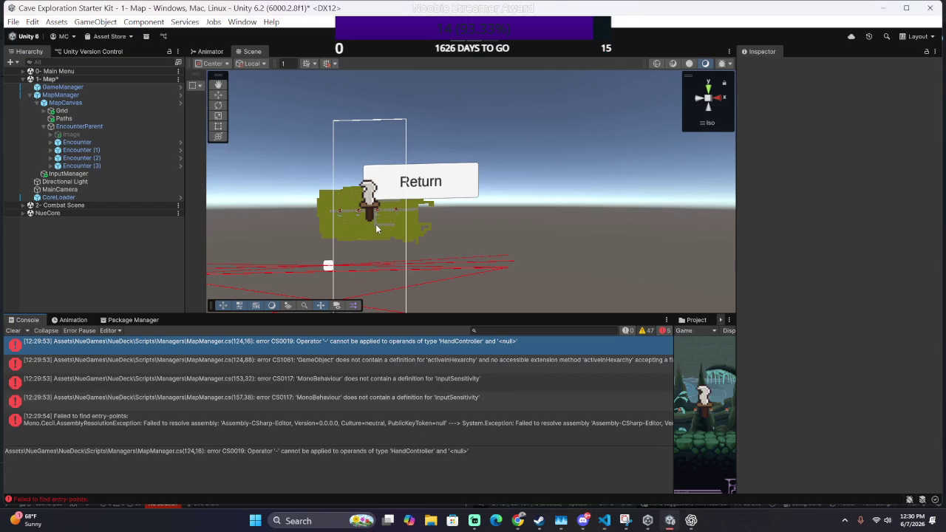
pyautogui.doubleClick(414, 346)
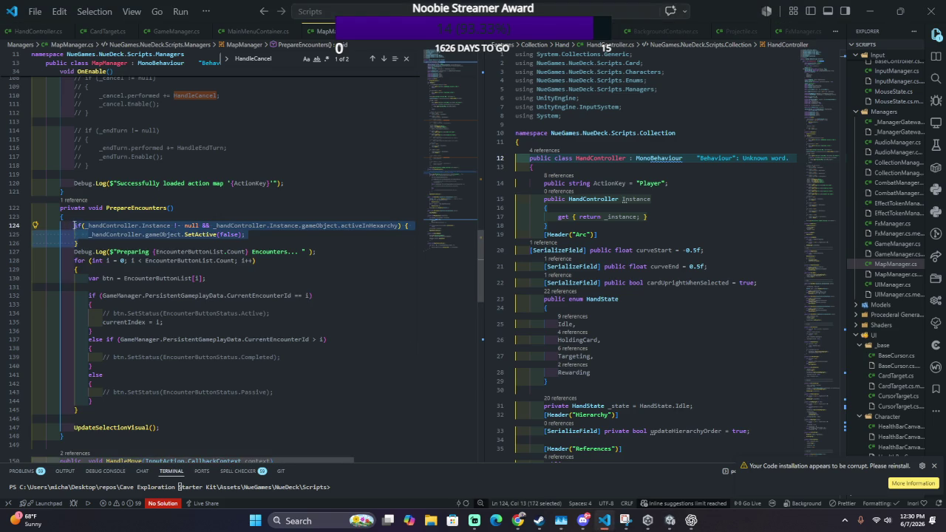
pyautogui.hotkey('ctrl', 'i')
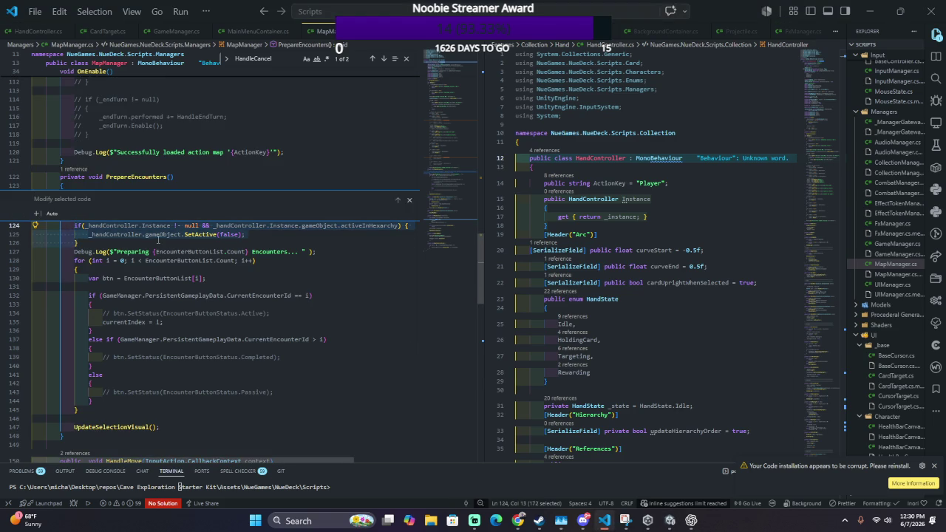
pyautogui.hotkey('ctrl', 'v')
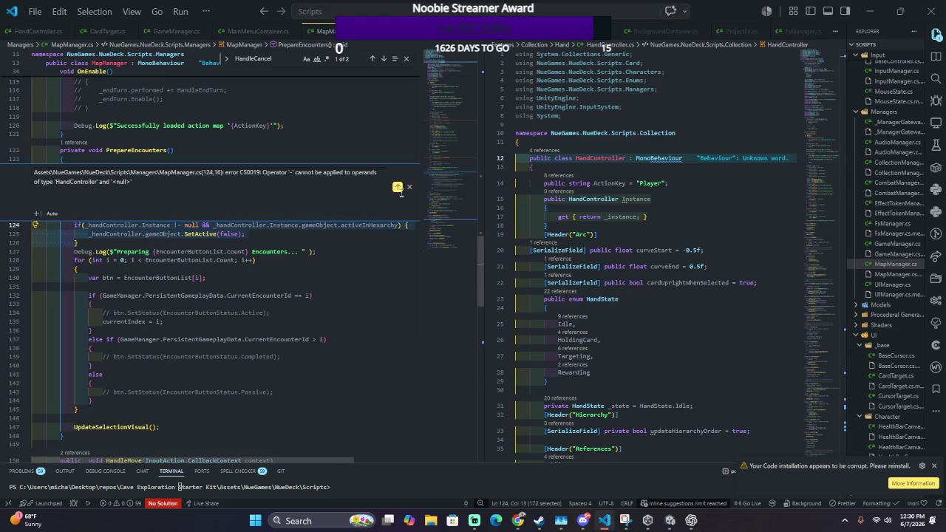
pyautogui.click(396, 186)
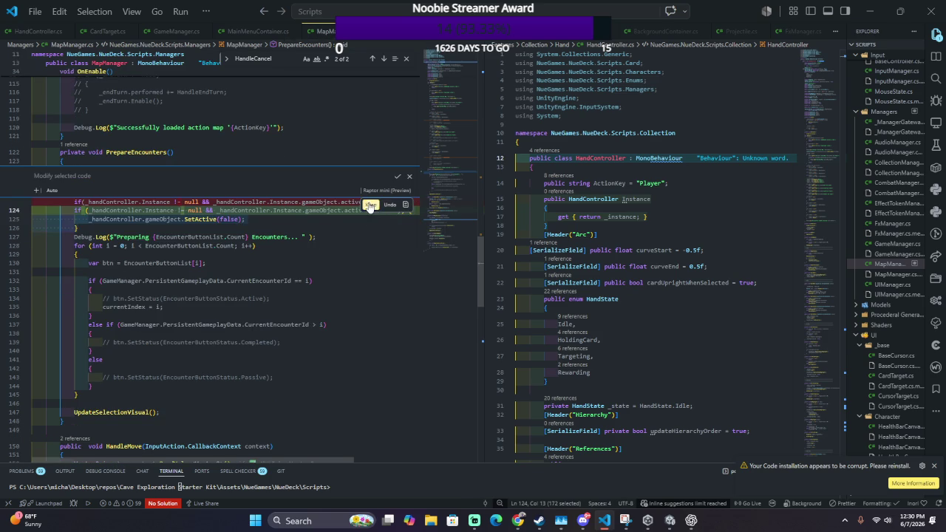
pyautogui.click(371, 206)
# Step: Recheck Unity's compile errors, then select the rest of line 124's condition in MapManager
pyautogui.hotkey('alt', 'Tab')
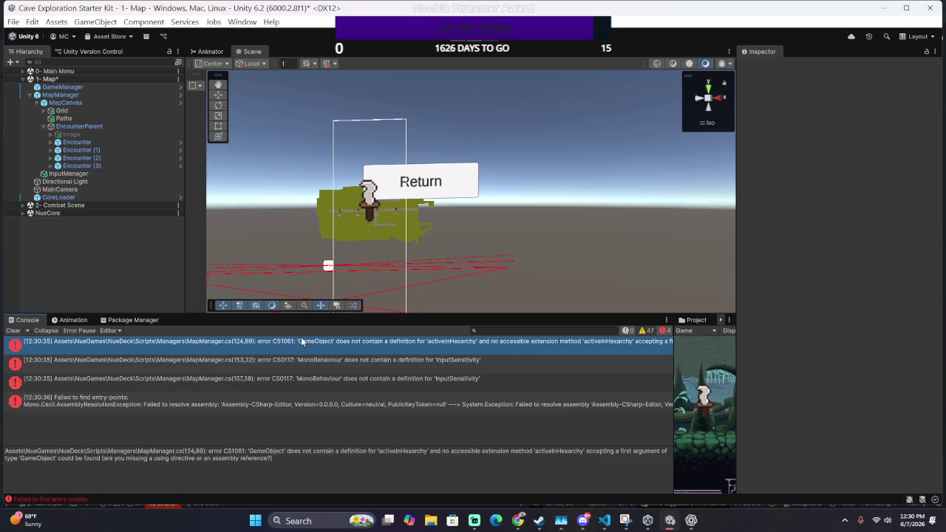
pyautogui.hotkey('alt', 'Tab')
pyautogui.click(201, 201)
pyautogui.moveTo(207, 201)
pyautogui.mouseDown()
pyautogui.moveTo(411, 201)
pyautogui.moveTo(367, 202)
pyautogui.mouseUp()
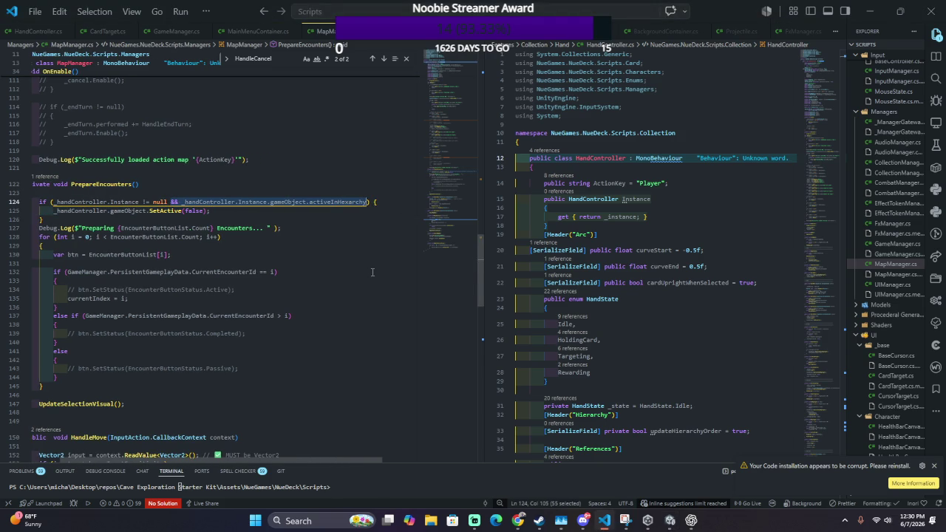
# Step: Delete activeInHierarchy so line 124 reads just _handController.Instance != null
pyautogui.press('Escape')
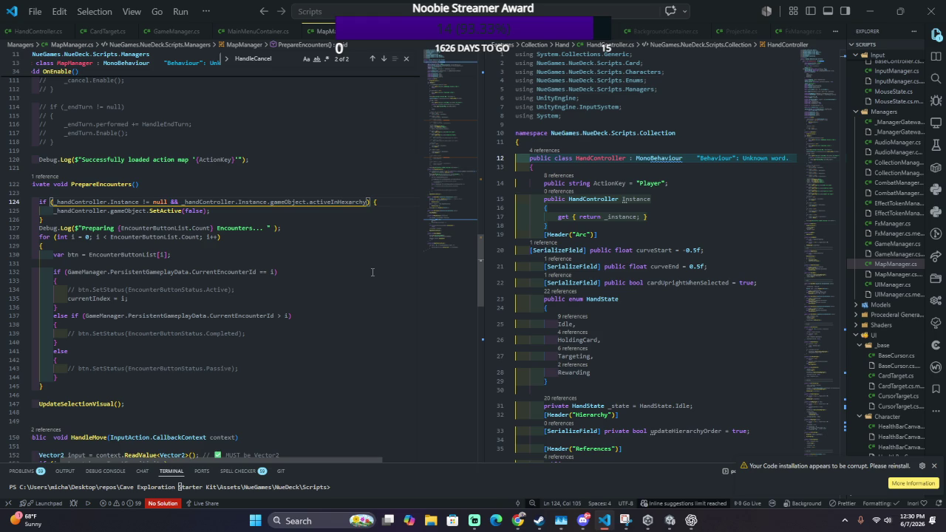
pyautogui.hotkey('ctrl', 'shift', 'Left')
pyautogui.press('BackSpace')
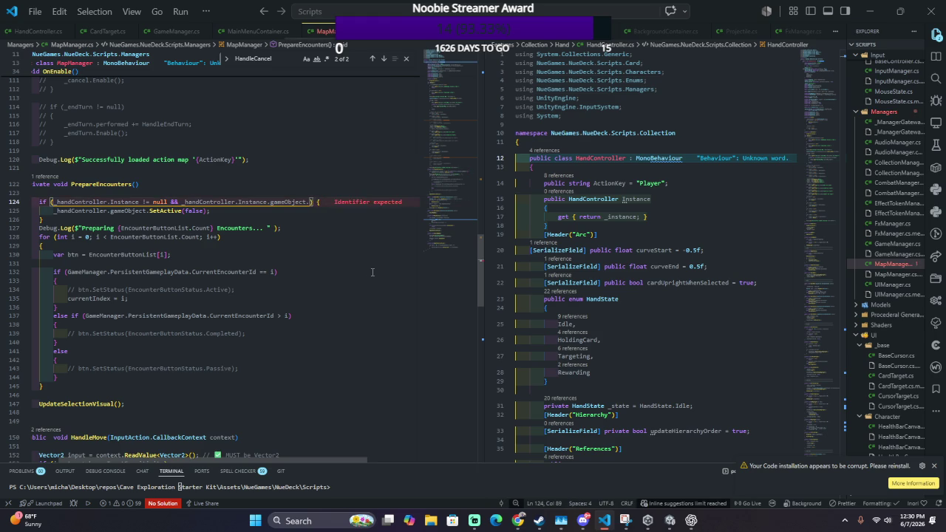
pyautogui.write('isAc')
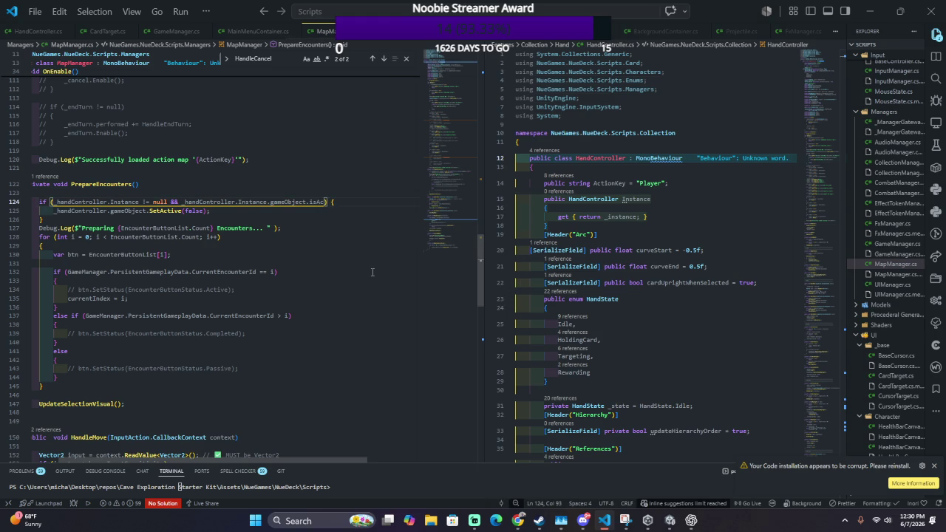
pyautogui.press('BackSpace')
pyautogui.press('BackSpace')
pyautogui.press('BackSpace')
pyautogui.press('BackSpace')
pyautogui.press('BackSpace')
pyautogui.press('BackSpace')
pyautogui.press('BackSpace')
pyautogui.press('BackSpace')
# Step: Let Unity recompile, then come back and search MapManager for the remaining error
pyautogui.hotkey('alt', 'Tab')
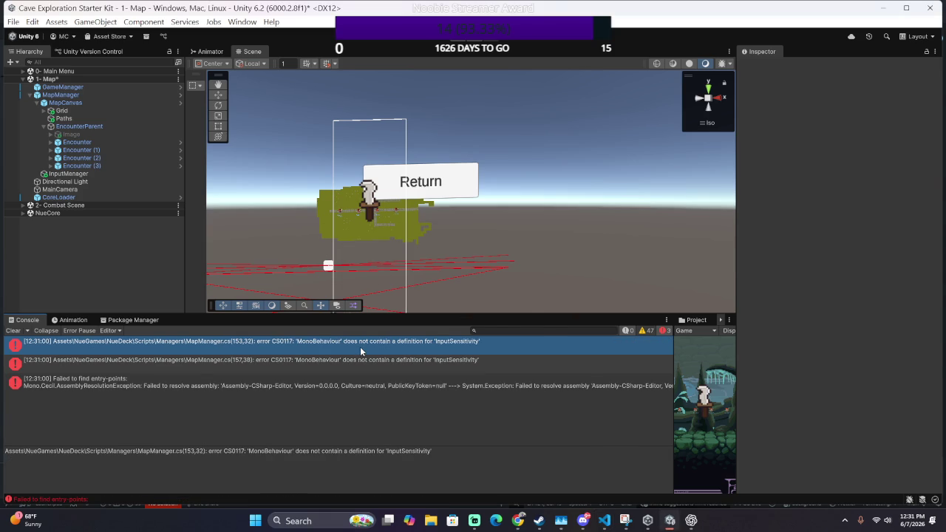
pyautogui.hotkey('alt', 'Tab')
pyautogui.hscroll(-2, 361, 347)
pyautogui.hotkey('ctrl', 'f')
# Step: Search for InputSensit and select base.InputSensitivity on line 153
pyautogui.write('InputSensit')
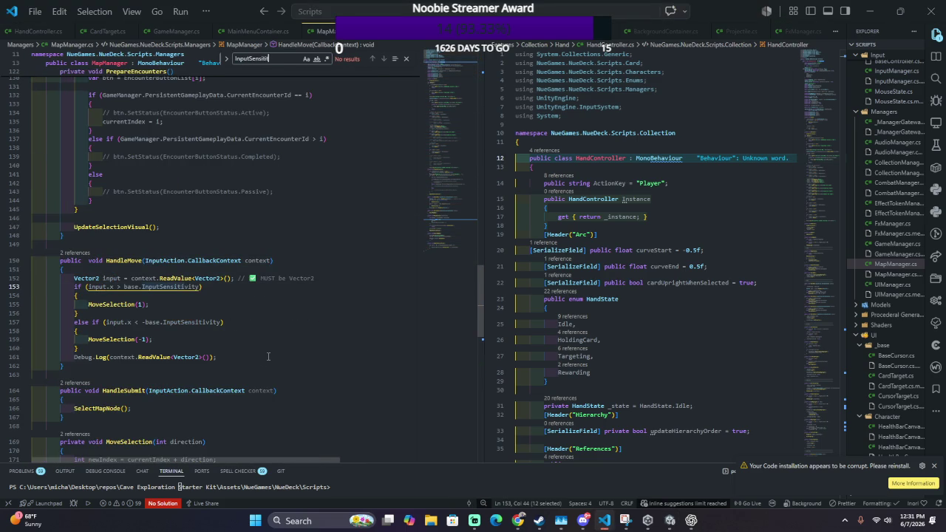
pyautogui.click(150, 296)
pyautogui.doubleClick(127, 286)
pyautogui.keyDown('shift'); pyautogui.click(200, 288); pyautogui.keyUp('shift')
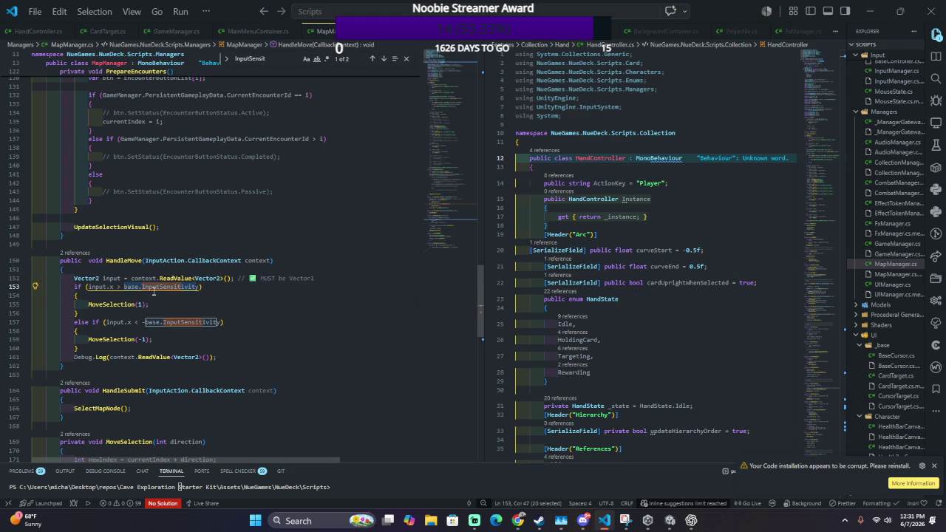
# Step: Declare public int InputSensitivity = 0.2f; on the empty line 149
pyautogui.click(152, 253)
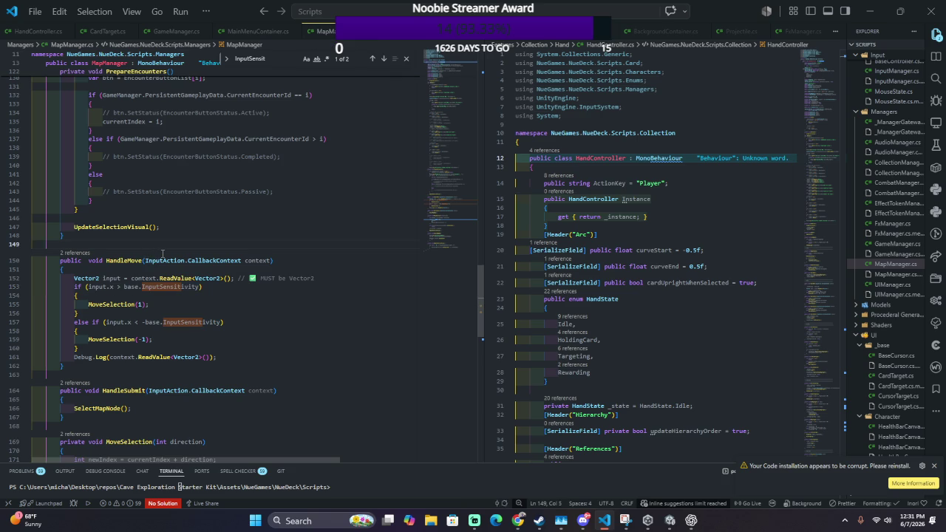
pyautogui.write('public int InputSensitivity =')
pyautogui.press('BackSpace')
pyautogui.write('0.2f;')
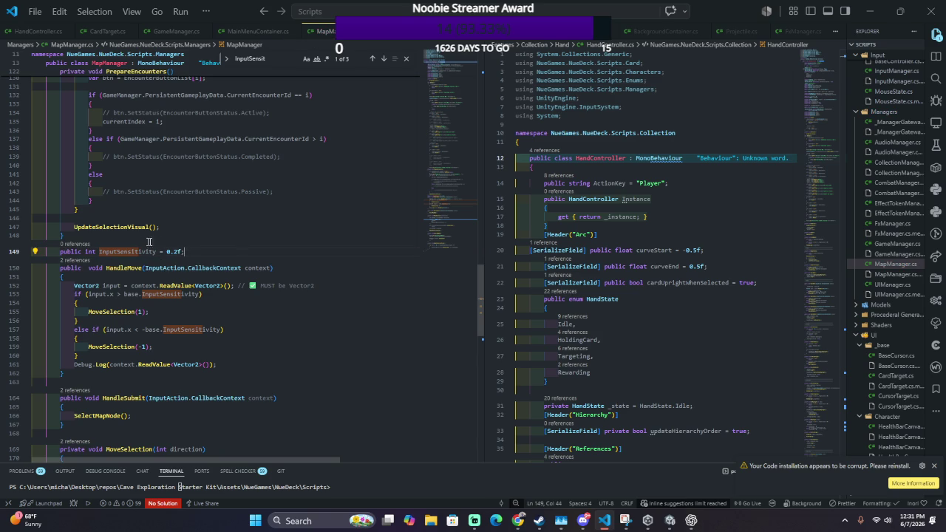
pyautogui.hotkey('shift', 'Up')
# Step: Drop the base. prefix from both InputSensitivity comparisons in HandleMove
pyautogui.click(162, 330)
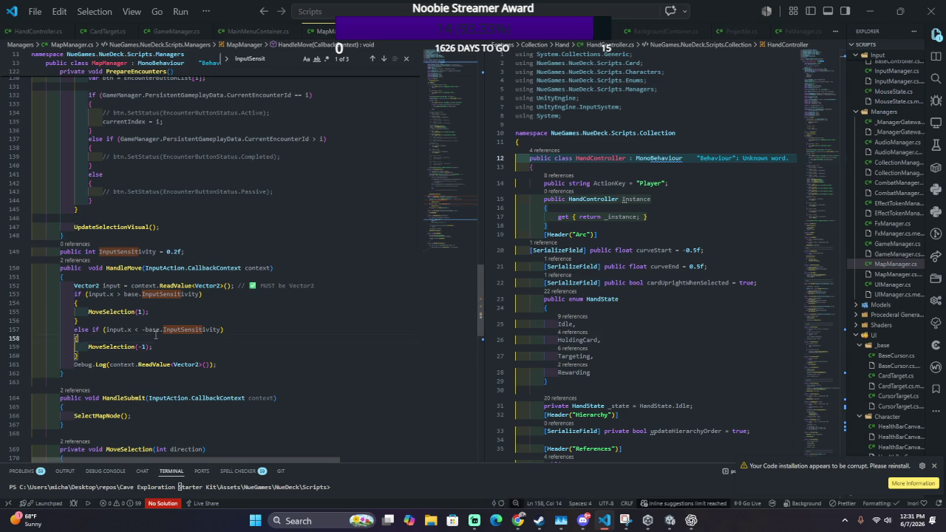
pyautogui.press('BackSpace')
pyautogui.press('BackSpace')
pyautogui.press('BackSpace')
pyautogui.click(142, 294)
pyautogui.press('BackSpace')
pyautogui.press('BackSpace')
pyautogui.press('BackSpace')
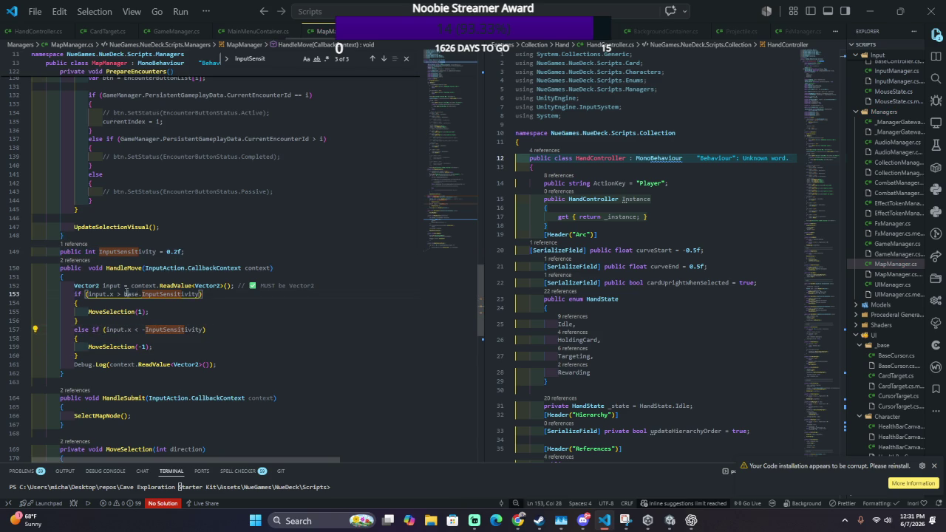
# Step: Move the InputSensitivity field to line 16 under ActionKey, save, and switch to Unity
pyautogui.moveTo(209, 251); pyautogui.dragTo(212, 240)
pyautogui.hotkey('ctrl', 'c')
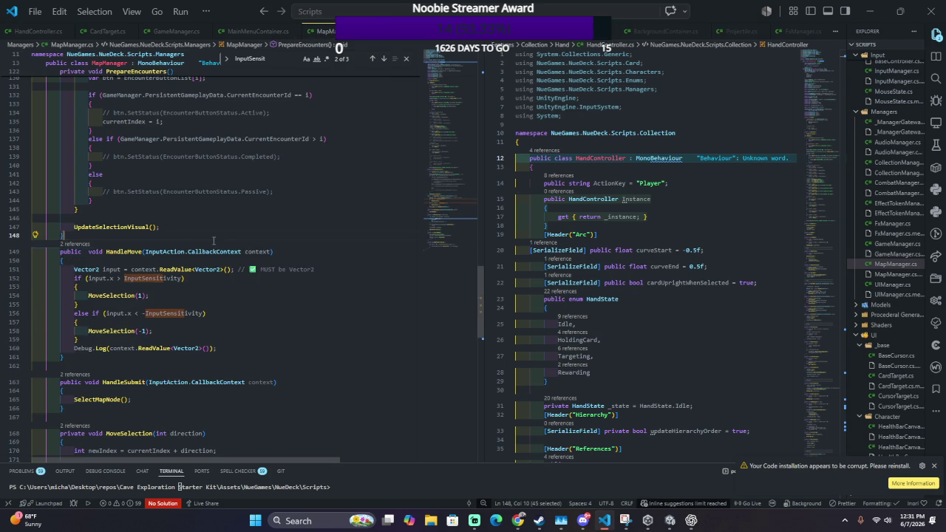
pyautogui.moveTo(447, 184); pyautogui.dragTo(446, 59)
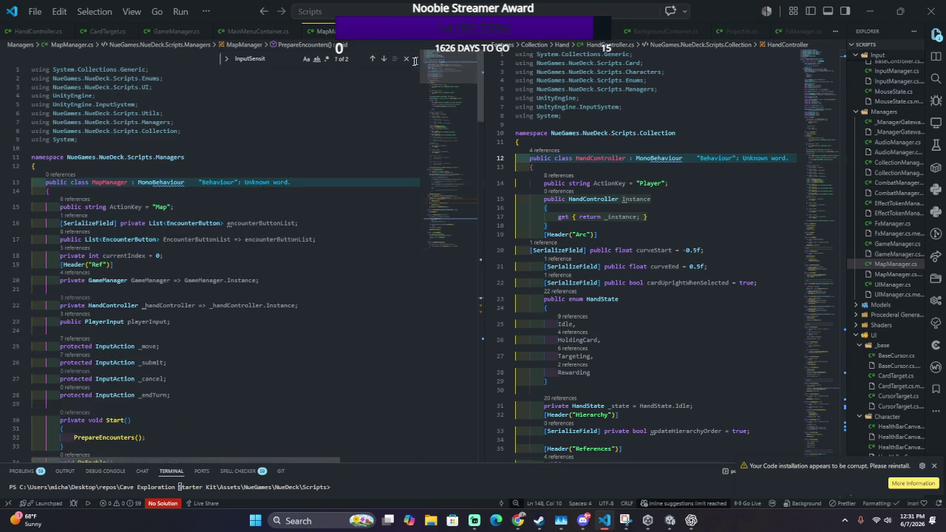
pyautogui.click(341, 209)
pyautogui.press('Return')
pyautogui.hotkey('ctrl', 'v')
pyautogui.hotkey('ctrl', 's')
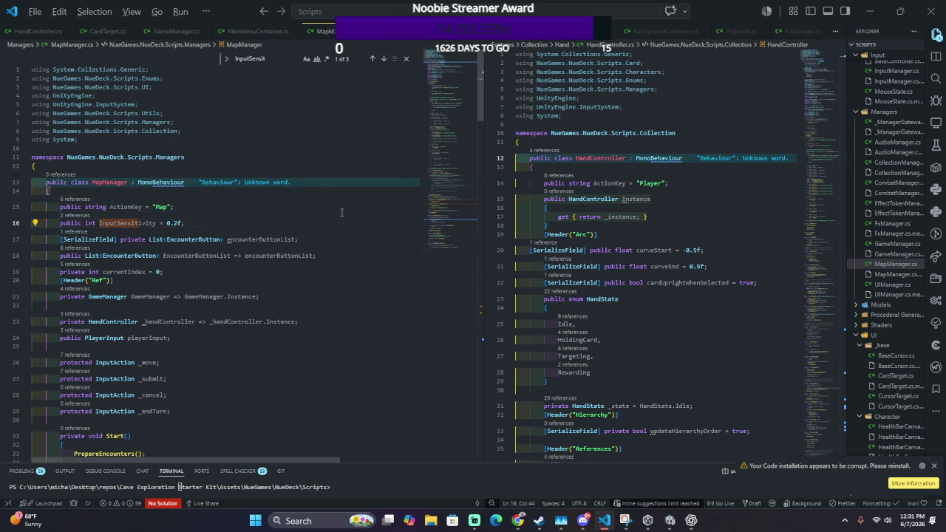
pyautogui.hotkey('alt', 'Tab')
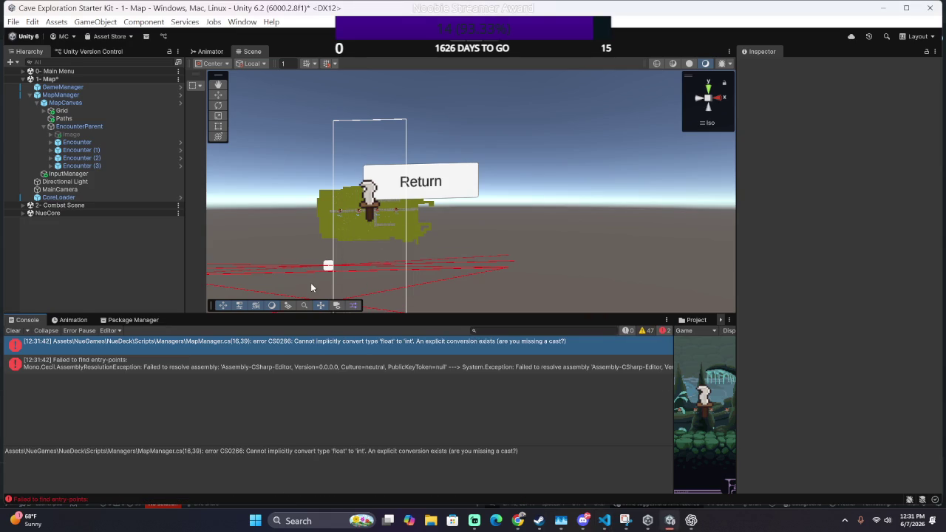
# Step: Open the CS0266 float-to-int error at MapManager line 16
pyautogui.doubleClick(350, 347)
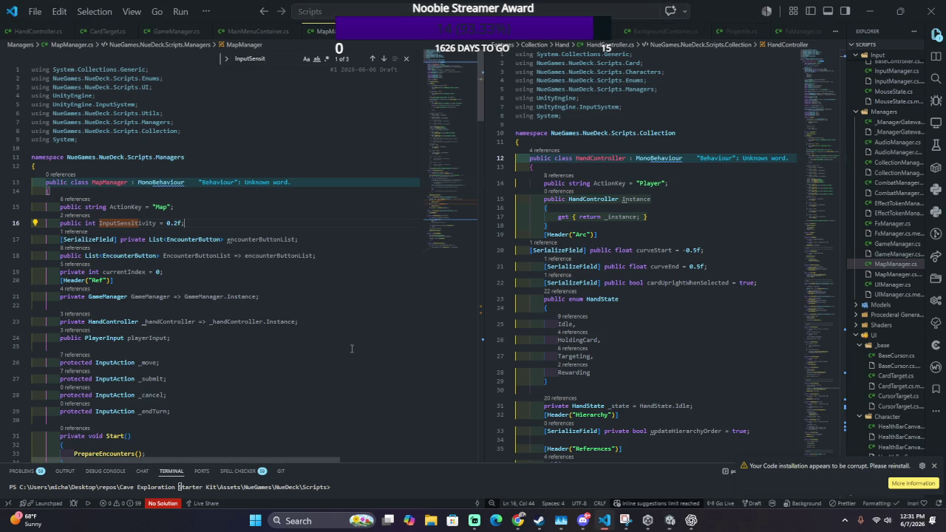
pyautogui.hotkey('alt', 'Tab')
pyautogui.doubleClick(361, 341)
pyautogui.hotkey('alt', 'Tab')
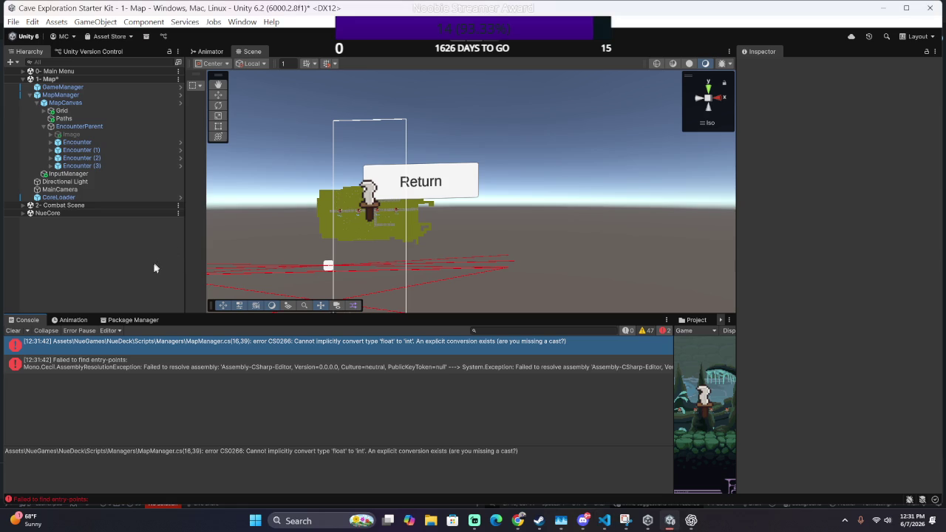
pyautogui.hotkey('alt', 'Tab')
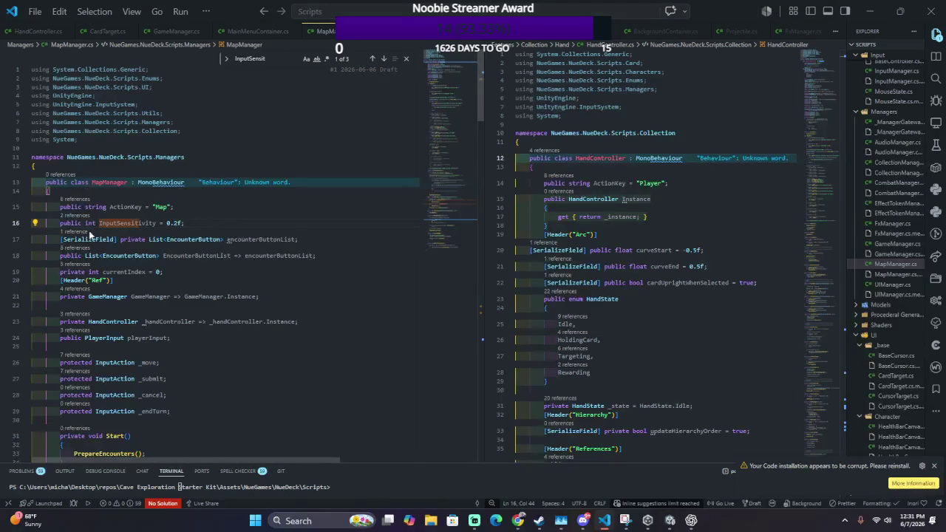
# Step: Change InputSensitivity's type from int to float and save so Unity recompiles
pyautogui.write('fk')
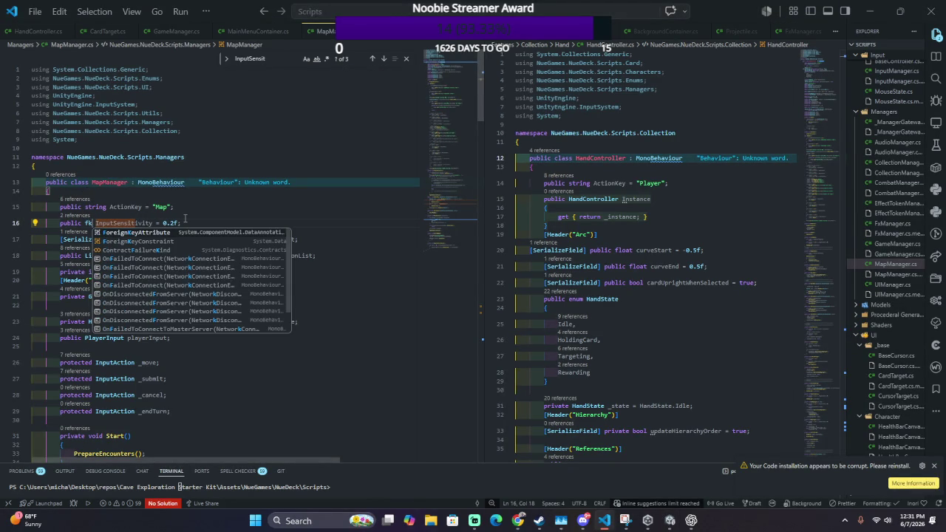
pyautogui.press('BackSpace')
pyautogui.write('loat')
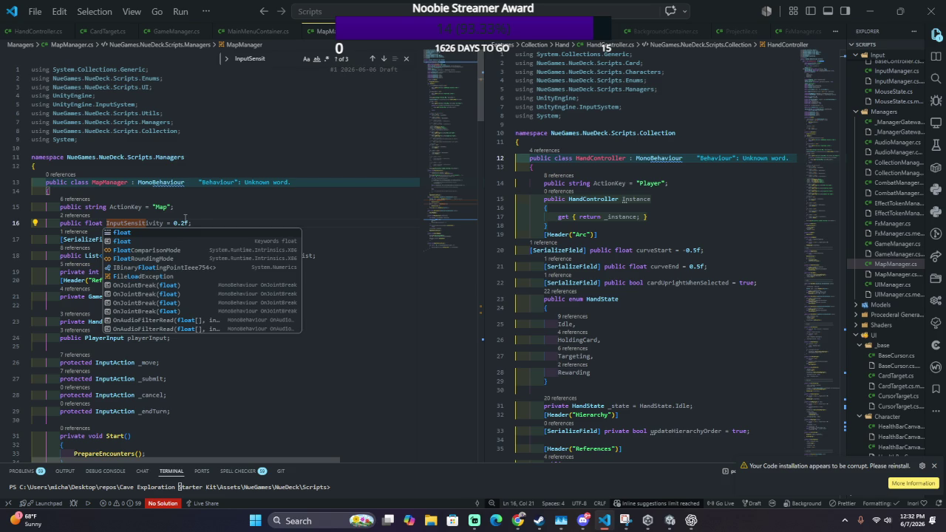
pyautogui.hotkey('ctrl', 's')
pyautogui.hotkey('alt', 'Tab')
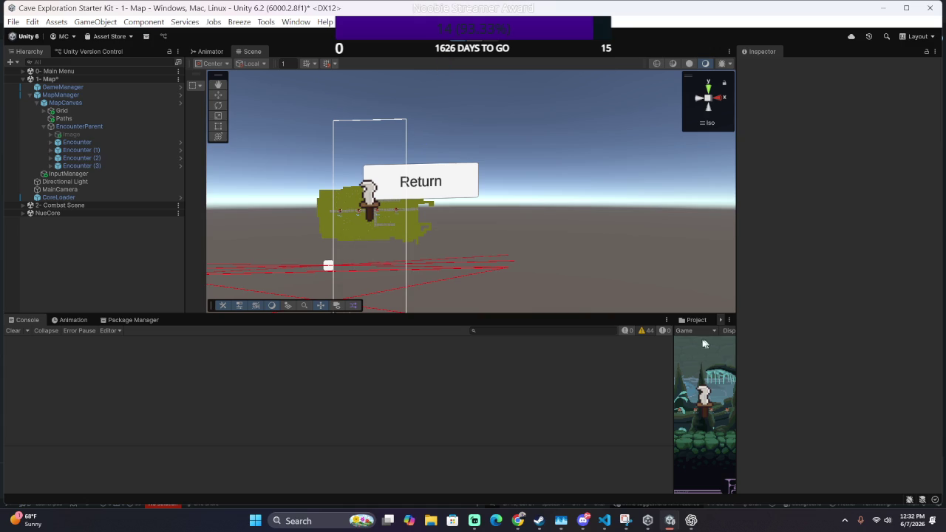
# Step: Widen the Game view, show only Console errors, and open the MainMenuContainer NullReferenceException
pyautogui.moveTo(673, 347); pyautogui.dragTo(404, 342)
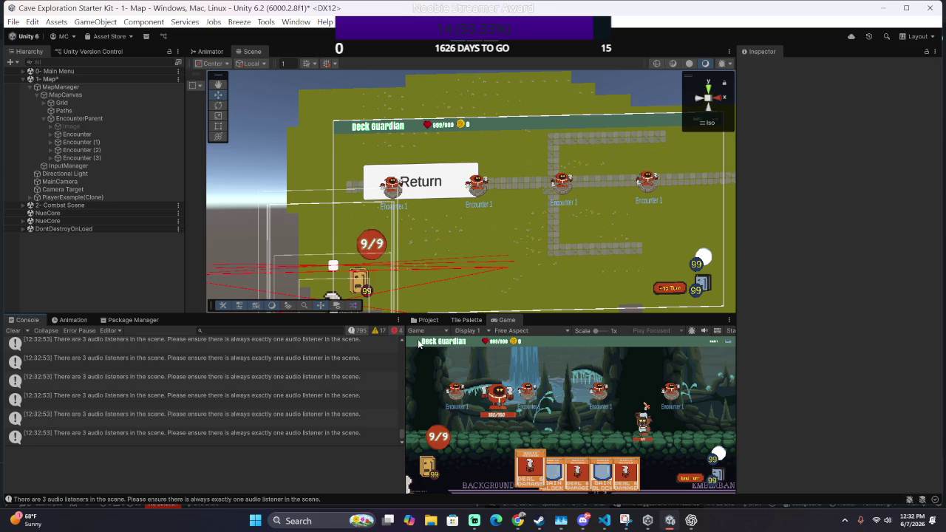
pyautogui.click(358, 331)
pyautogui.click(397, 330)
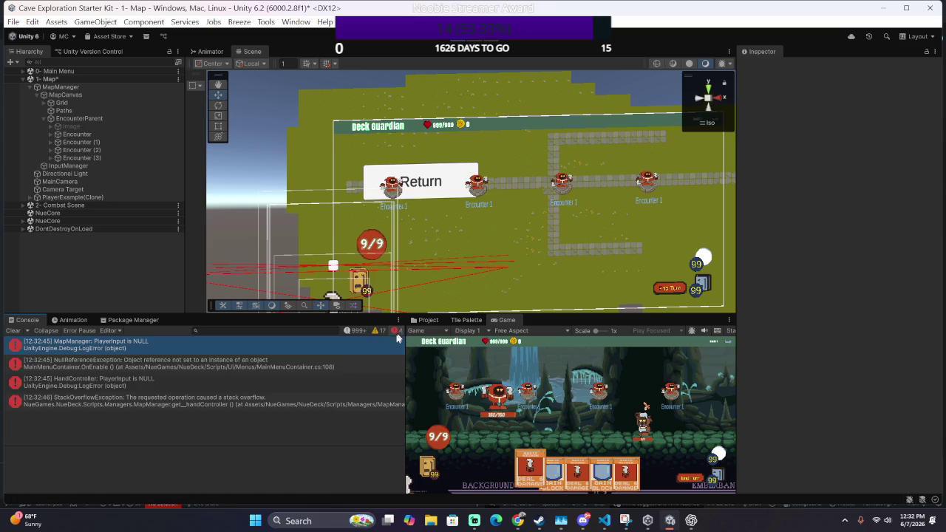
pyautogui.click(246, 360)
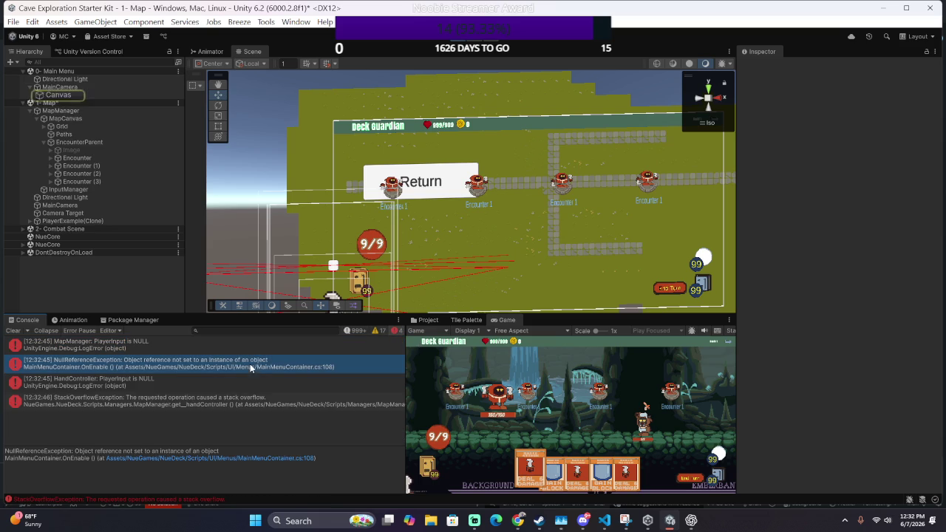
pyautogui.doubleClick(291, 365)
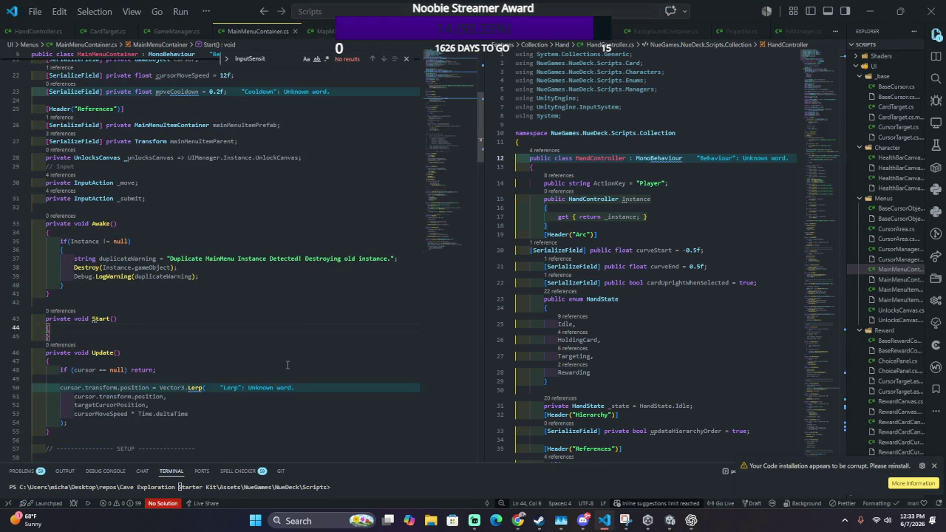
# Step: Scroll through MainMenuContainer.cs reviewing Awake, Start, OnEnable and SetCursorToItem
pyautogui.scroll(-20, 287, 365)
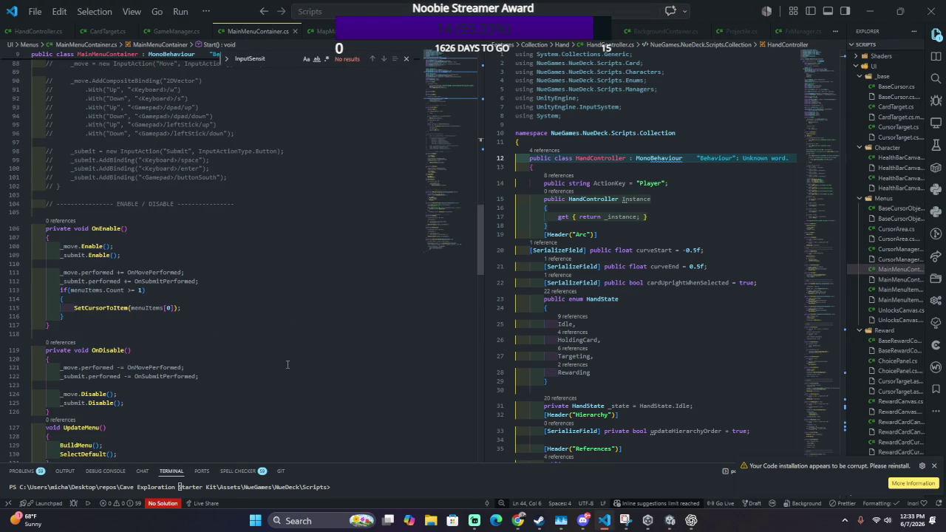
pyautogui.scroll(20, 288, 365)
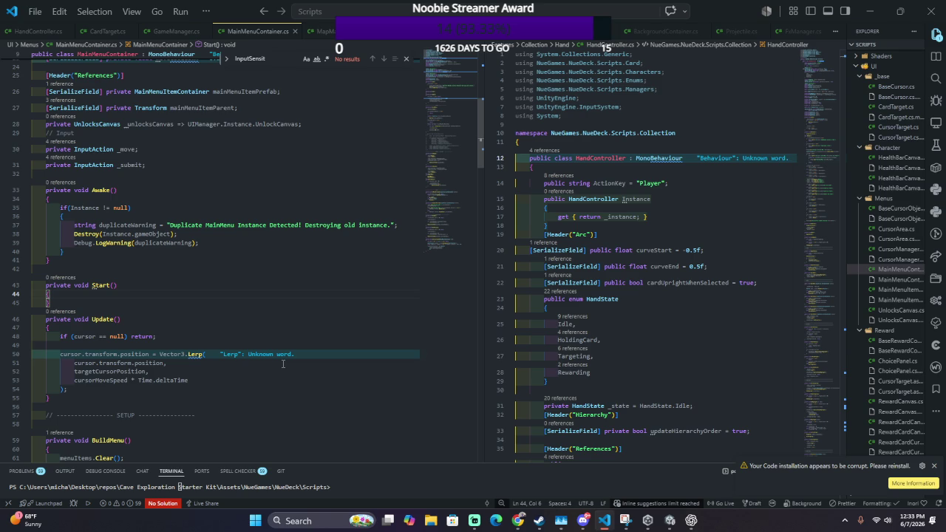
pyautogui.scroll(3, 282, 363)
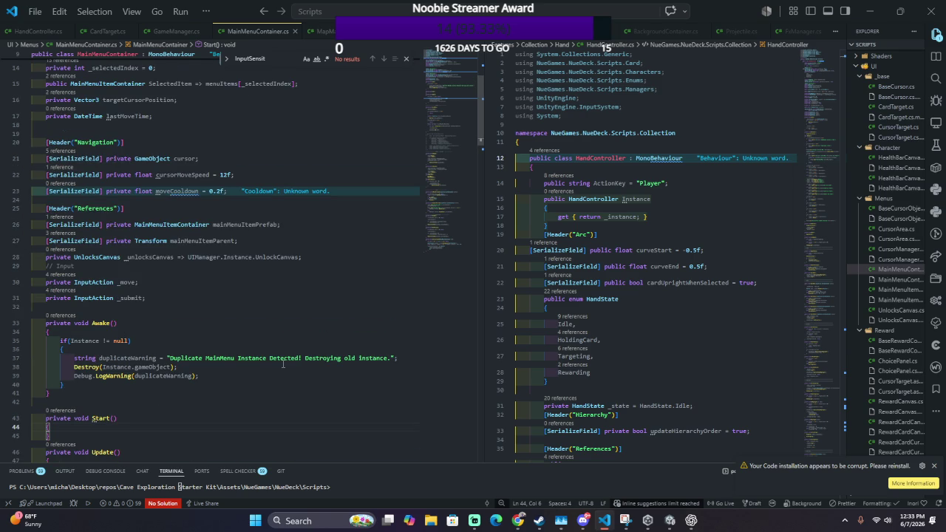
pyautogui.scroll(-20, 282, 364)
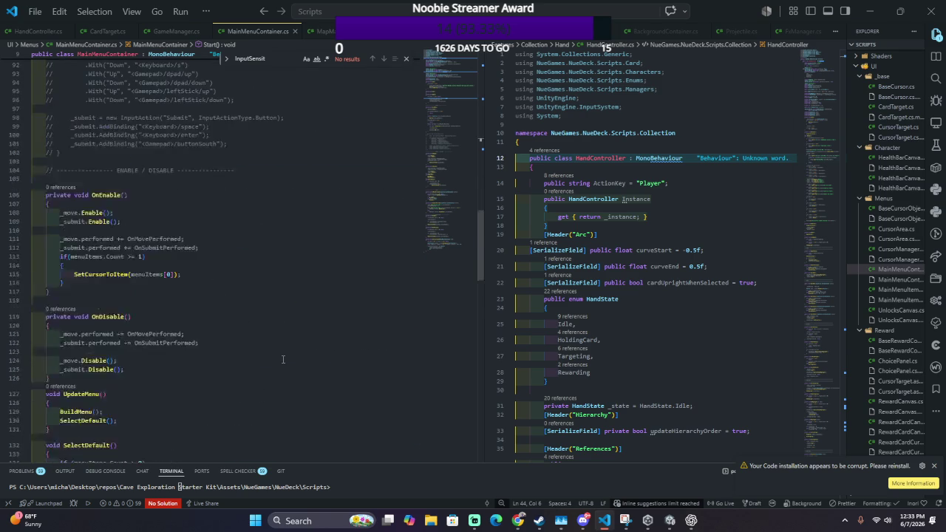
pyautogui.scroll(6, 283, 359)
pyautogui.scroll(-20, 283, 359)
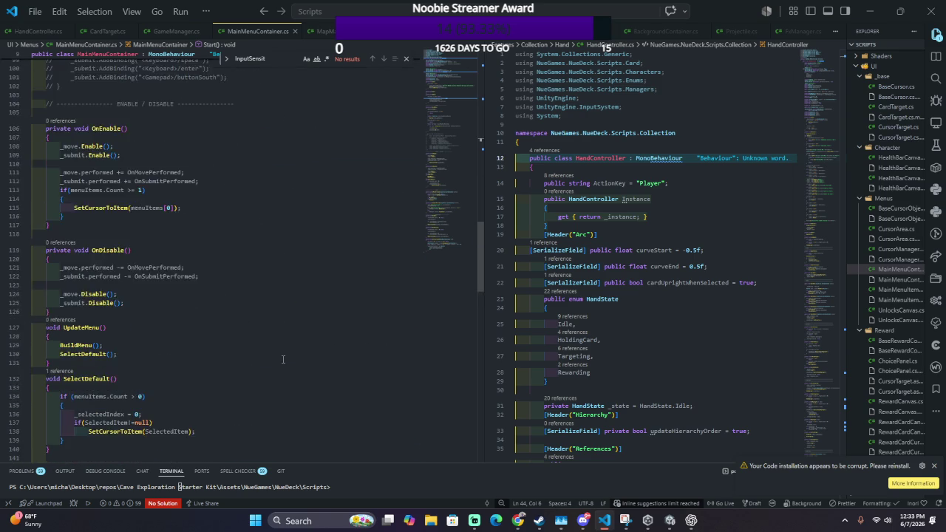
pyautogui.scroll(8, 283, 359)
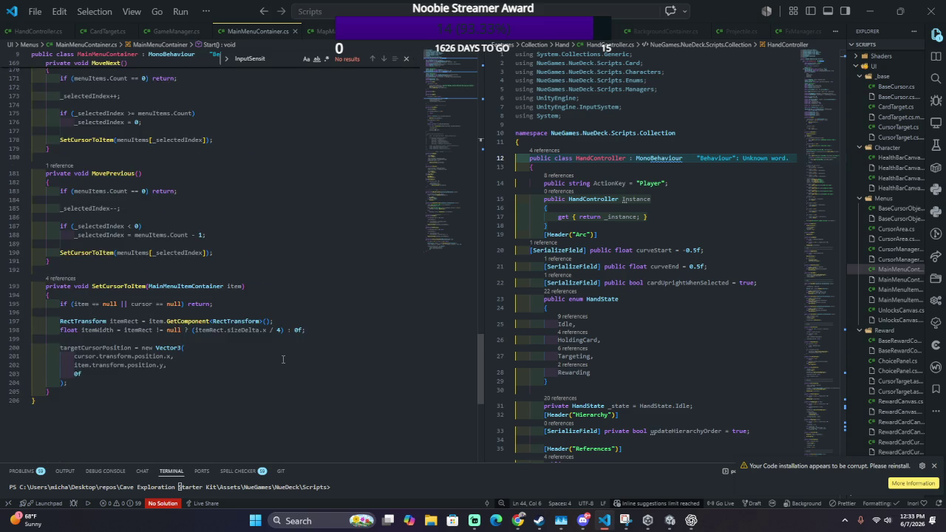
pyautogui.scroll(5, 275, 352)
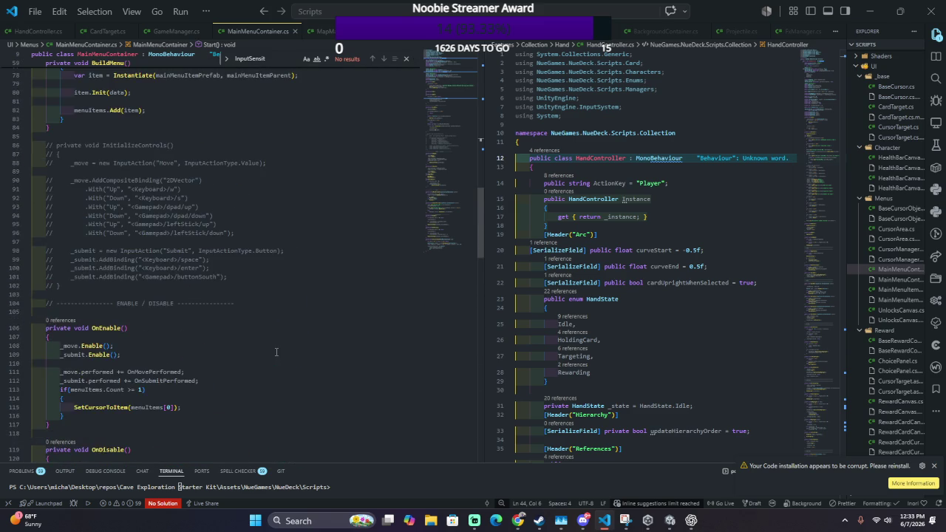
pyautogui.scroll(15, 275, 352)
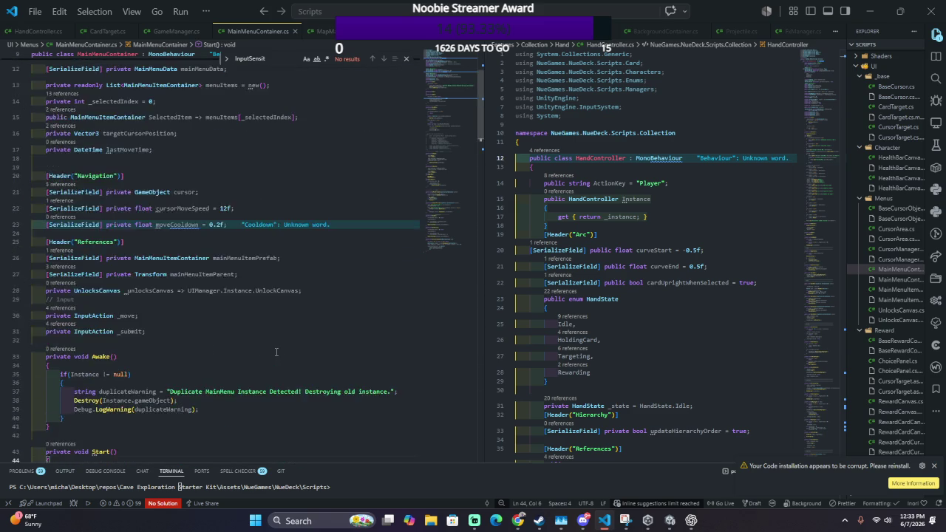
pyautogui.scroll(-5, 275, 352)
pyautogui.click(627, 250)
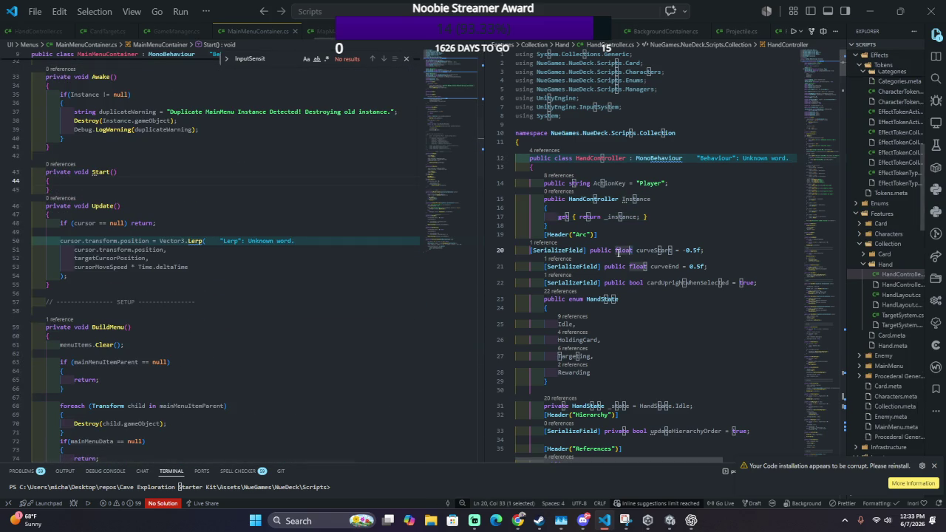
# Step: Open MapManager.cs in the right editor and select its OnEnable code for reference
pyautogui.hotkey('ctrl', 'p')
pyautogui.write('Ma')
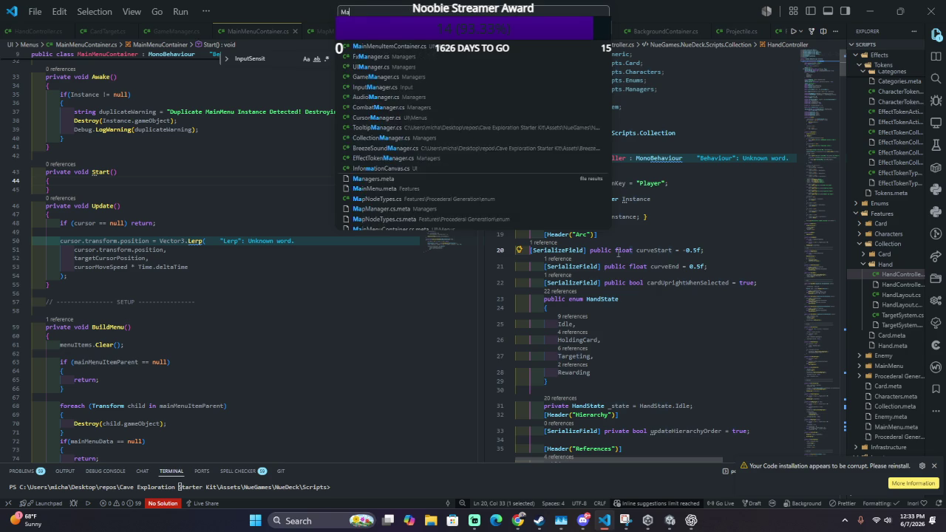
pyautogui.write('pManager')
pyautogui.press('Return')
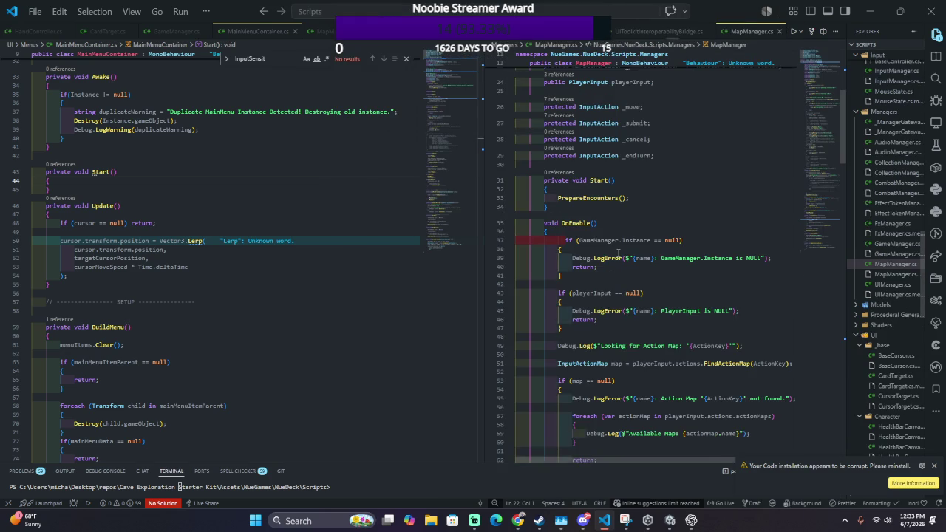
pyautogui.scroll(-17, 607, 256)
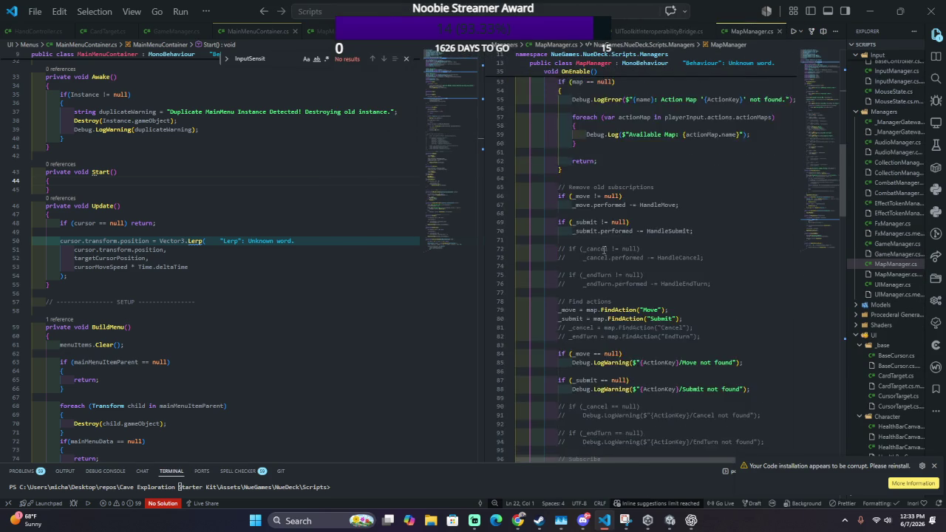
pyautogui.scroll(-4, 603, 252)
pyautogui.click(579, 285)
pyautogui.scroll(19, 579, 277)
pyautogui.scroll(8, 580, 275)
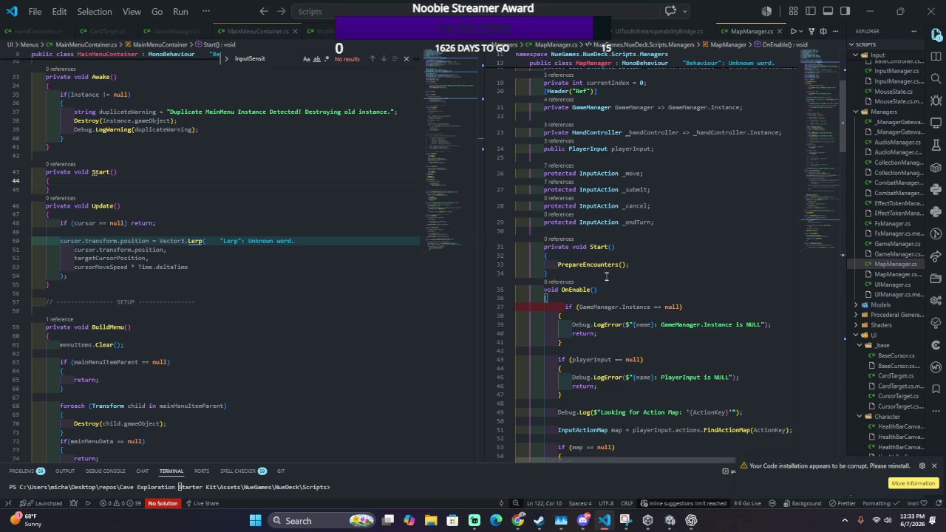
pyautogui.moveTo(606, 276); pyautogui.dragTo(547, 456)
# Step: Click into MainMenuContainer.cs below Update, then return to the Unity editor
pyautogui.click(174, 284)
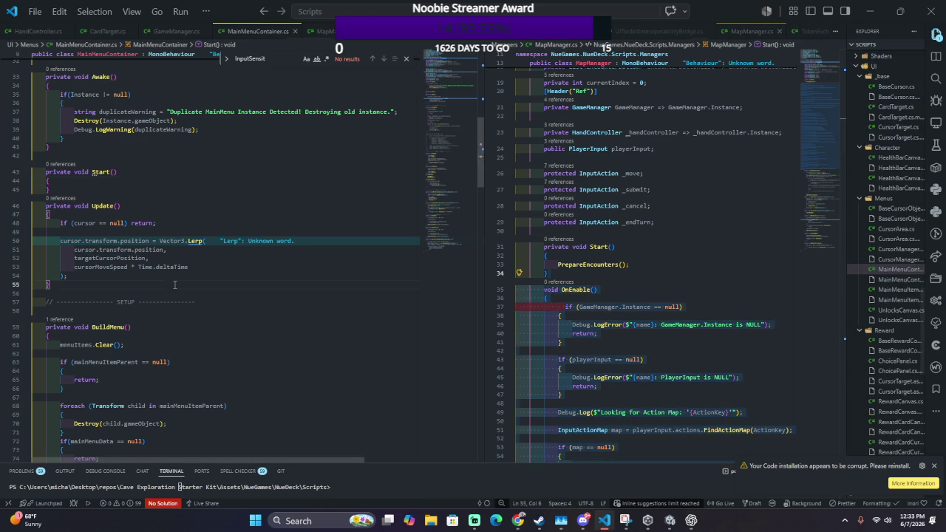
pyautogui.scroll(-5, 174, 285)
pyautogui.hotkey('alt', 'Tab')
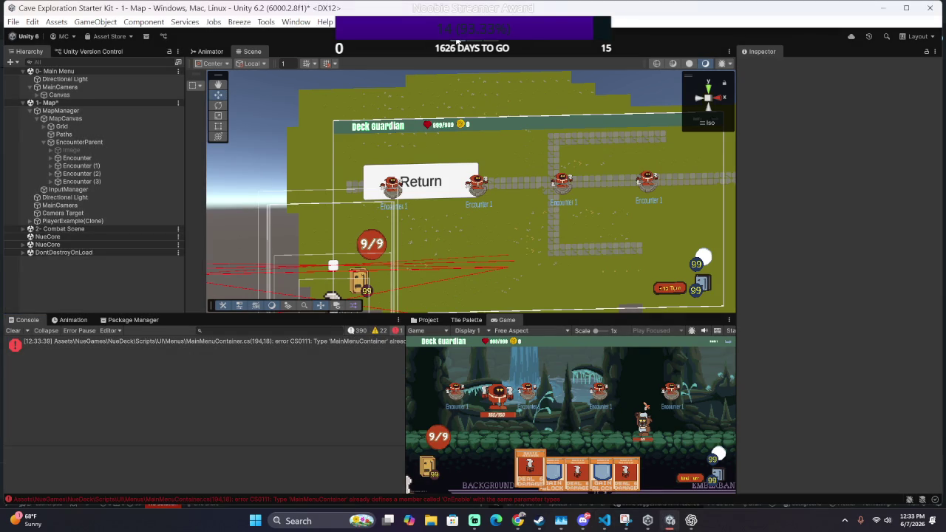
# Step: Stop the scene, retry Play despite compile errors, and open the NullReferenceException's source
pyautogui.click(458, 43)
pyautogui.click(457, 42)
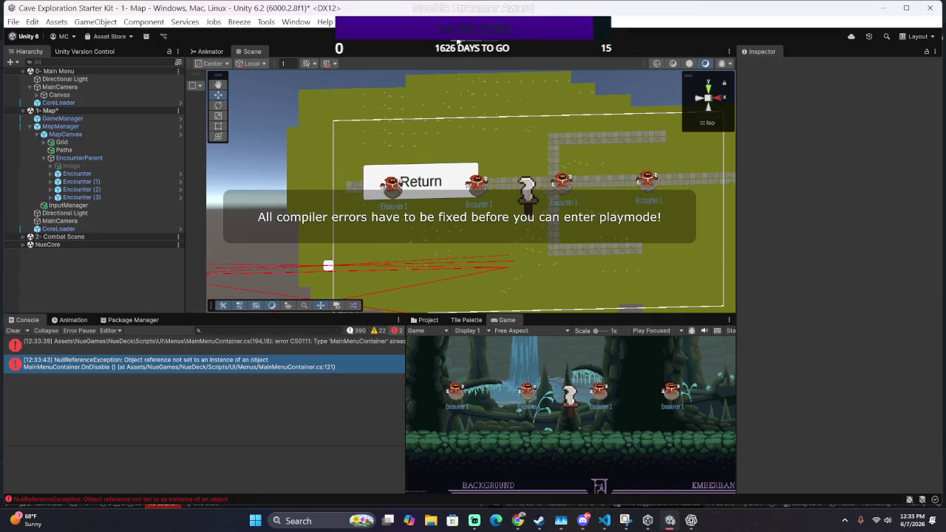
pyautogui.doubleClick(275, 361)
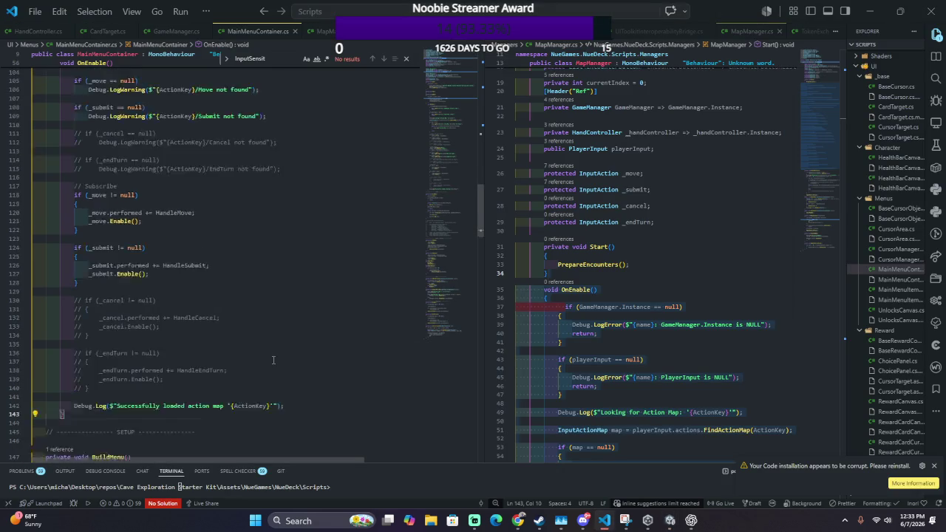
# Step: Insert a blank line at the top of the MainMenuContainer class, above the Instance field
pyautogui.scroll(15, 272, 360)
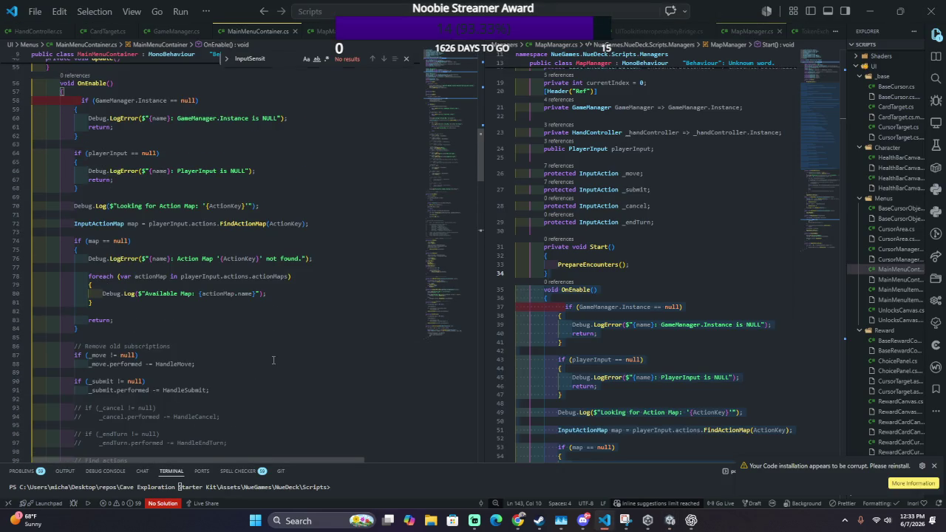
pyautogui.scroll(10, 273, 360)
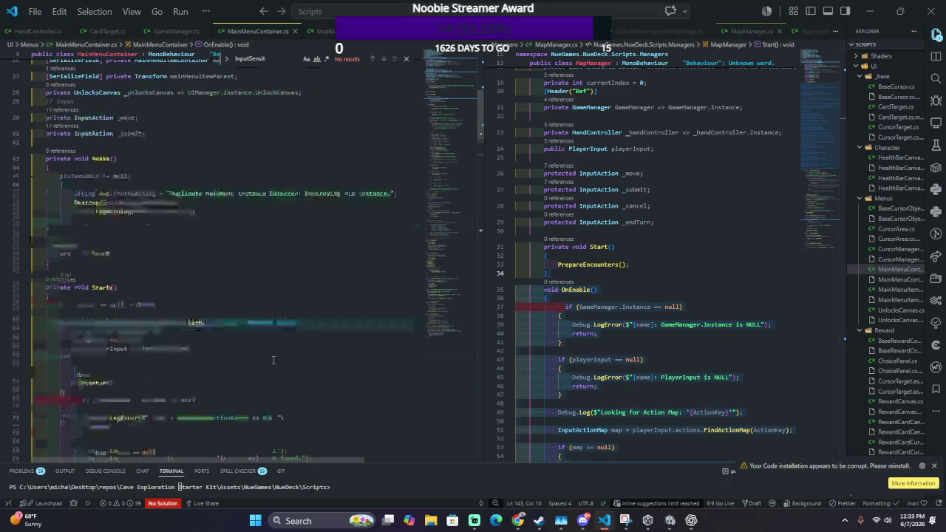
pyautogui.scroll(-10, 273, 360)
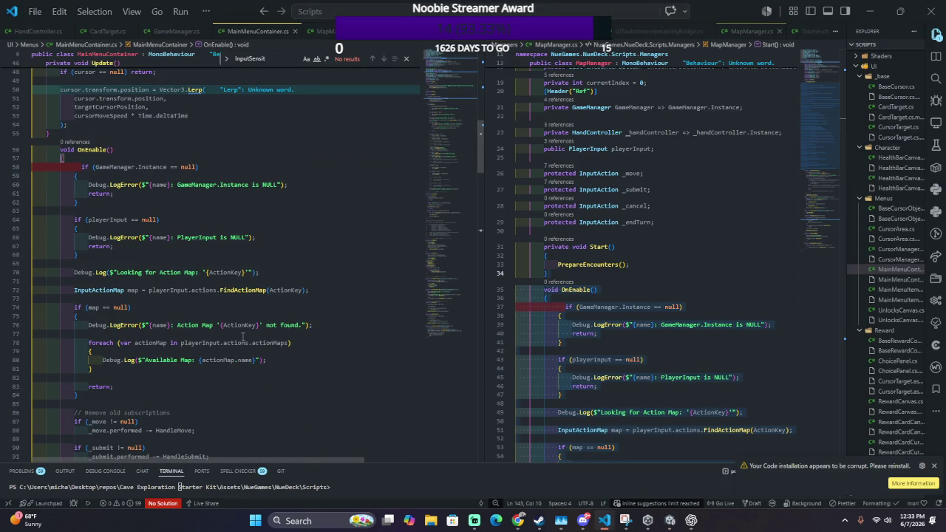
pyautogui.scroll(15, 228, 282)
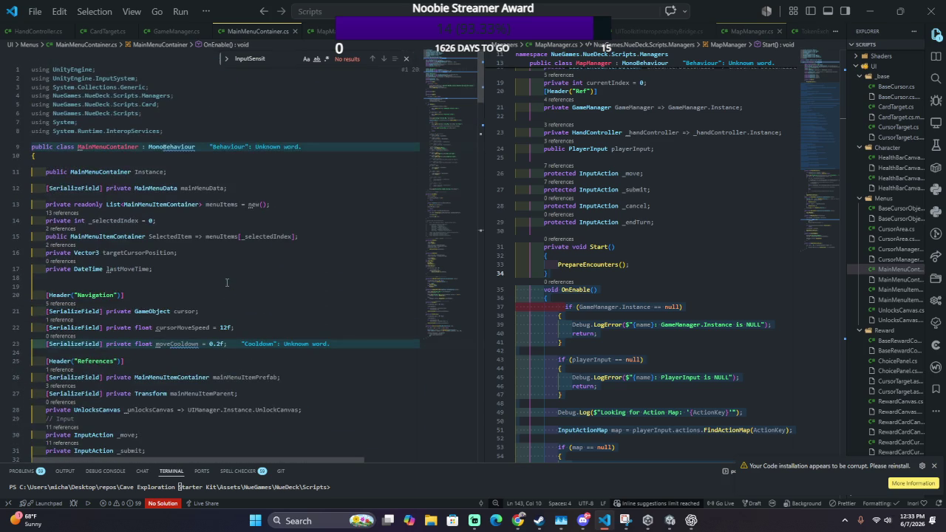
pyautogui.click(341, 172)
pyautogui.hotkey('ctrl', 'shift', 'Return')
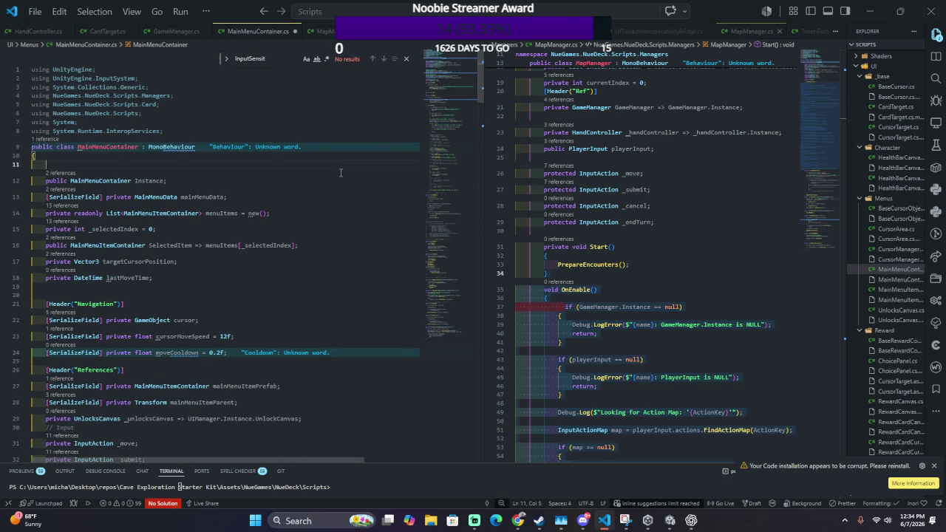
pyautogui.hotkey('ctrl', 'space')
pyautogui.press('Escape')
# Step: Declare private PlayerInput playerInput => GameManager.Instance.PlayerInput; on the new line
pyautogui.write('priv')
pyautogui.press('Tab')
pyautogui.write('play')
pyautogui.press('BackSpace')
pyautogui.press('BackSpace')
pyautogui.press('BackSpace')
pyautogui.write('PlayerInput')
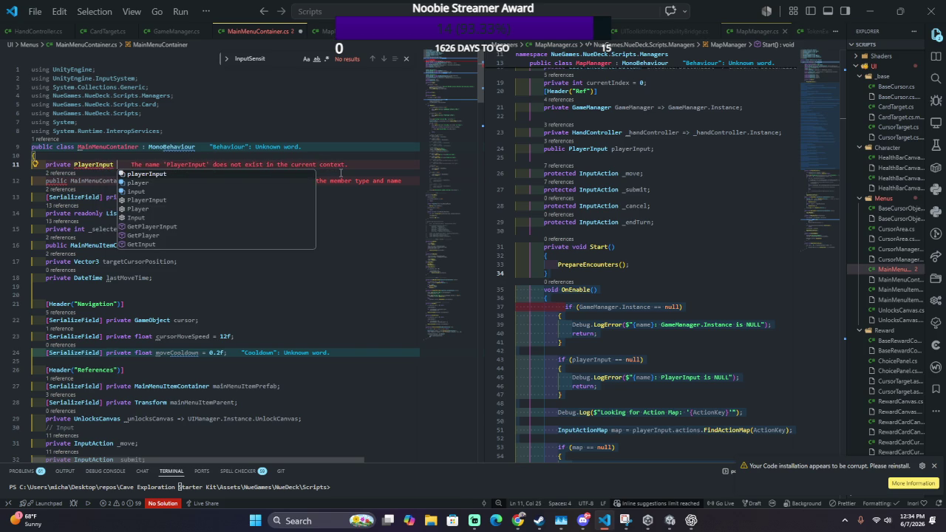
pyautogui.press('Tab')
pyautogui.write('=')
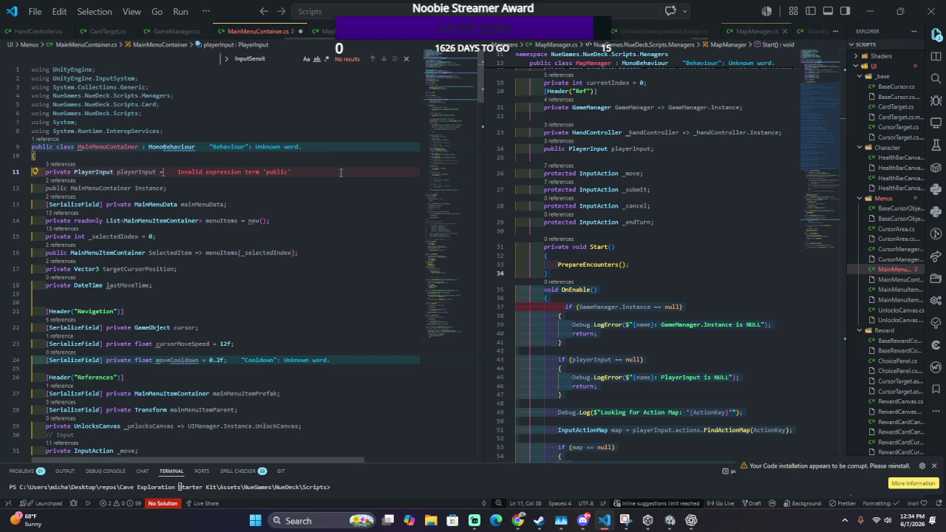
pyautogui.write('> GameMana')
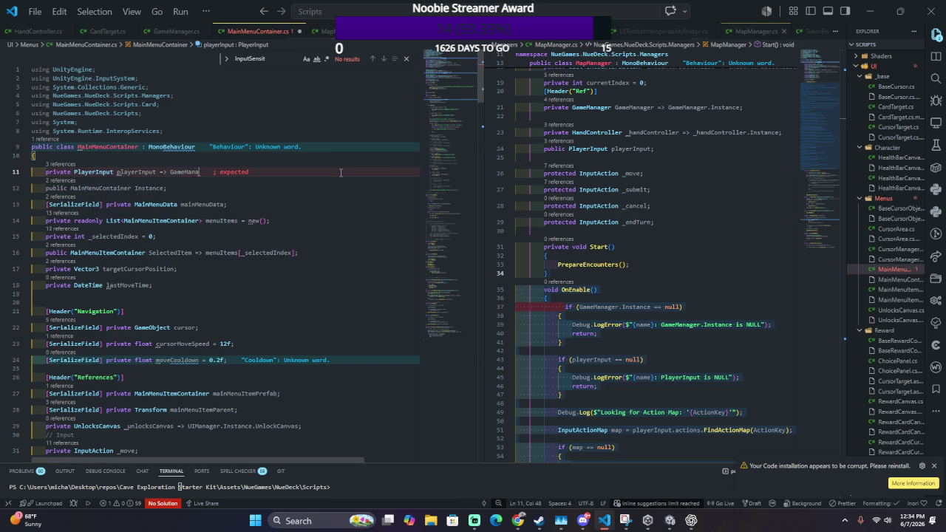
pyautogui.write('ger.')
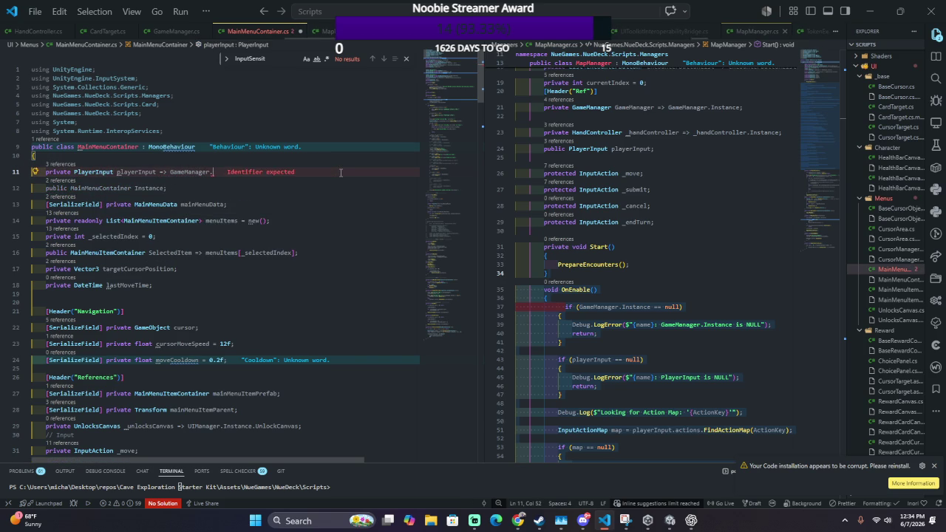
pyautogui.write('Instance.P')
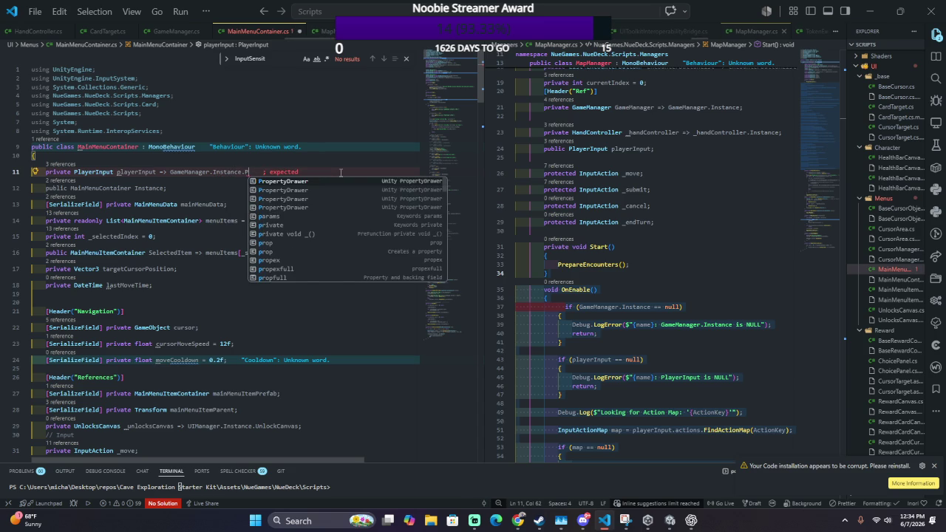
pyautogui.write('layerInput;')
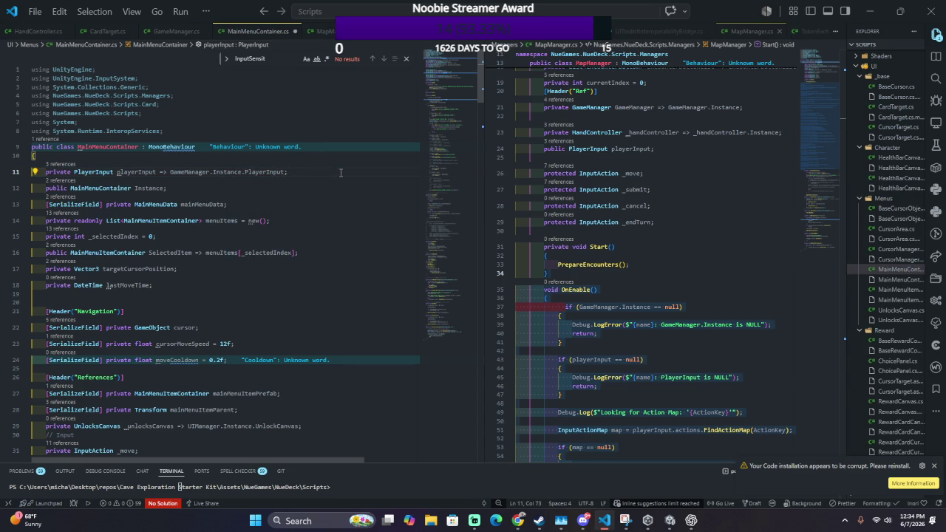
# Step: Recompile in Unity, widen the Console, and open the duplicate-OnEnable CS0111 error
pyautogui.hotkey('alt', 'Tab')
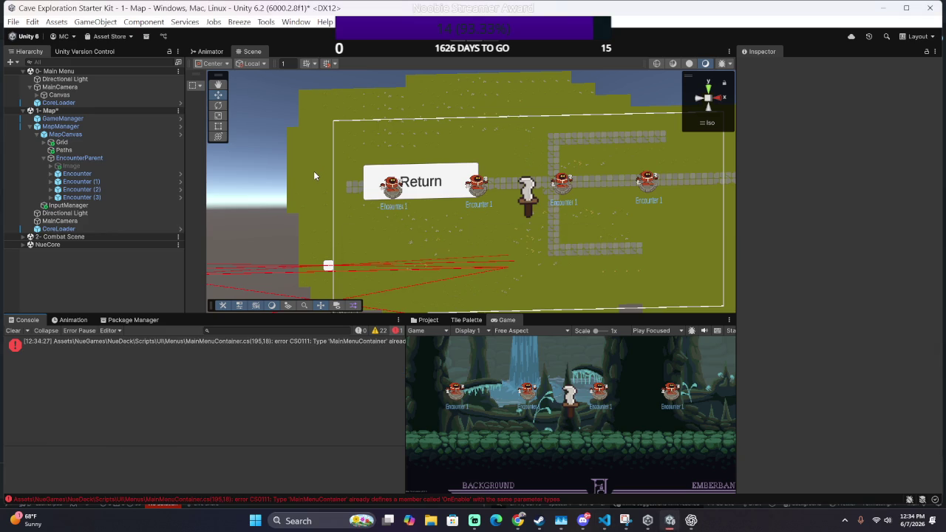
pyautogui.moveTo(405, 355)
pyautogui.mouseDown()
pyautogui.moveTo(581, 333)
pyautogui.moveTo(684, 303)
pyautogui.mouseUp()
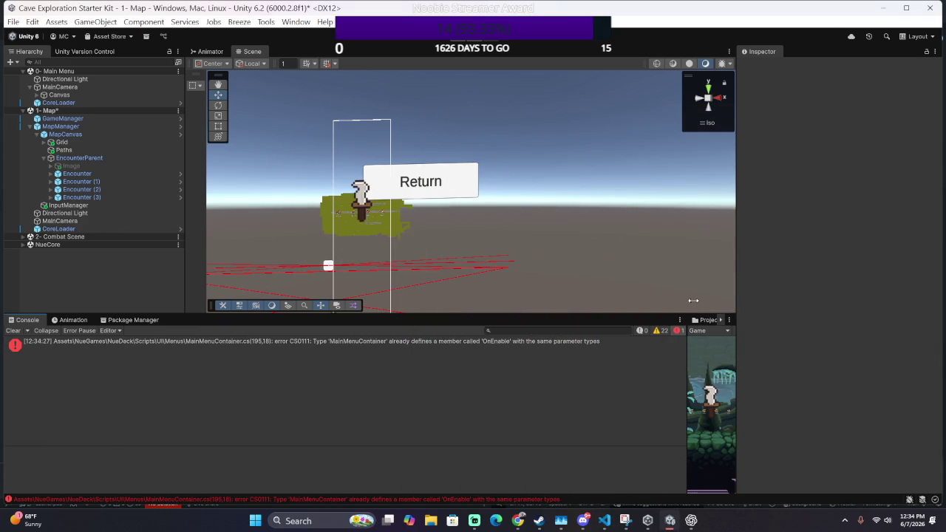
pyautogui.doubleClick(470, 342)
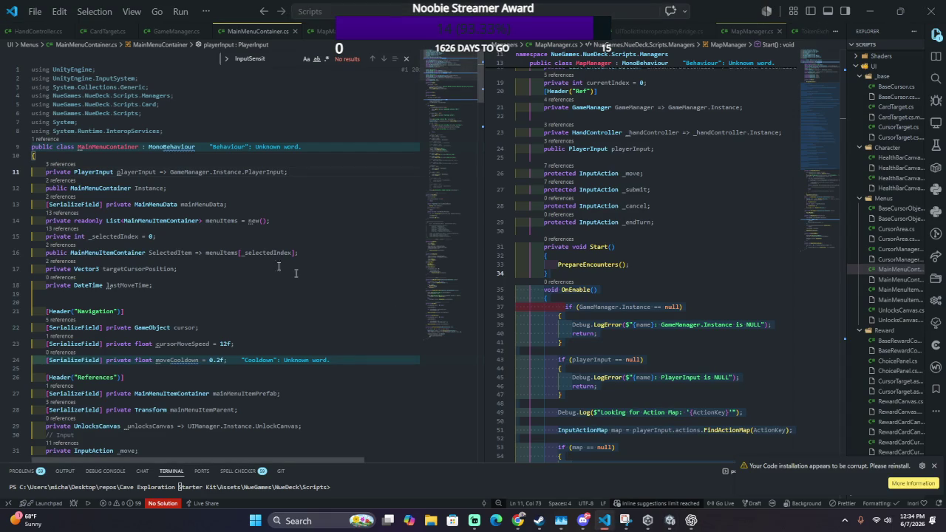
# Step: Delete the first OnEnable method, its body and then its empty shell
pyautogui.scroll(-5, 226, 249)
pyautogui.scroll(-5, 226, 249)
pyautogui.click(226, 249)
pyautogui.scroll(-6, 215, 266)
pyautogui.scroll(-6, 195, 283)
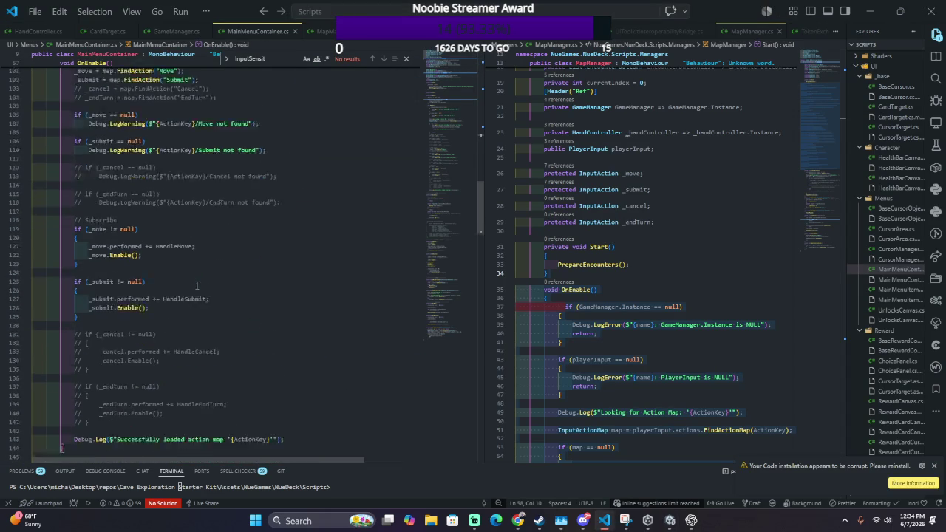
pyautogui.scroll(9, 240, 249)
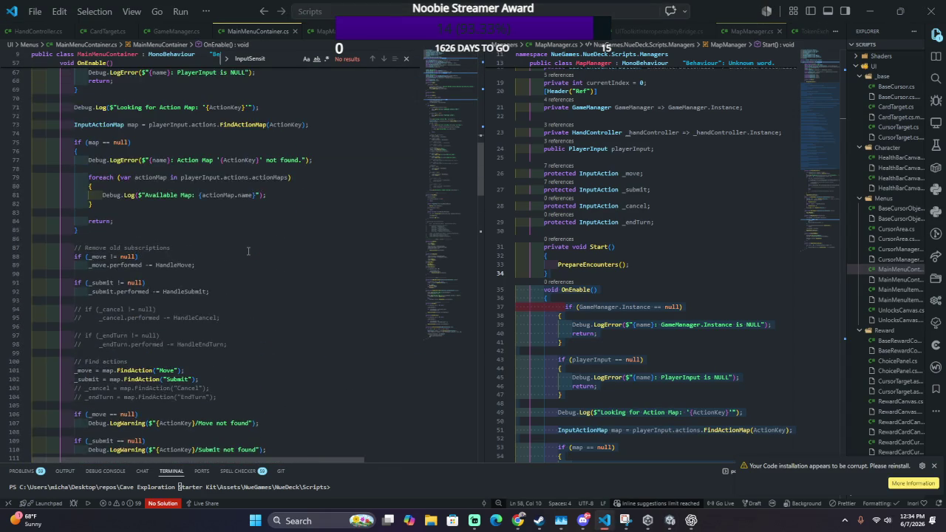
pyautogui.hotkey('shift', 'Down')
pyautogui.hotkey('shift', 'Down')
pyautogui.hotkey('shift', 'Down')
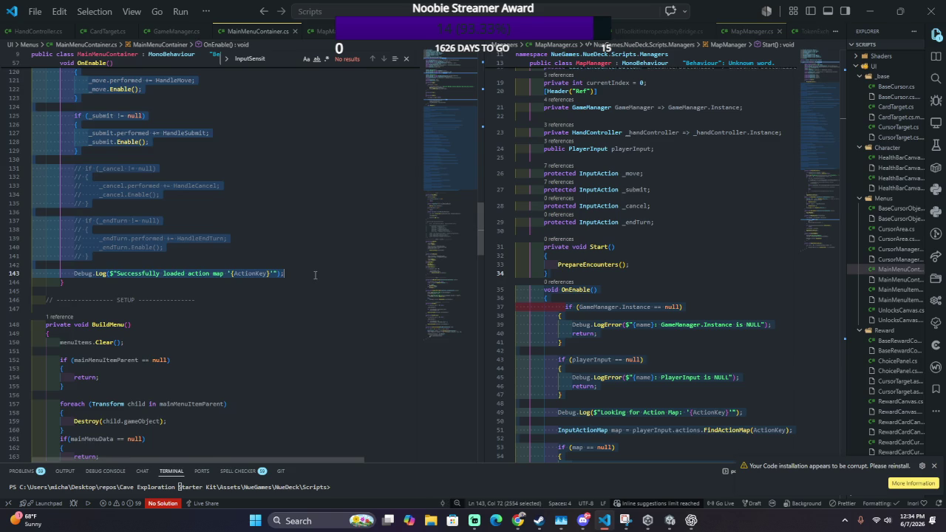
pyautogui.press('Delete')
pyautogui.scroll(5, 308, 275)
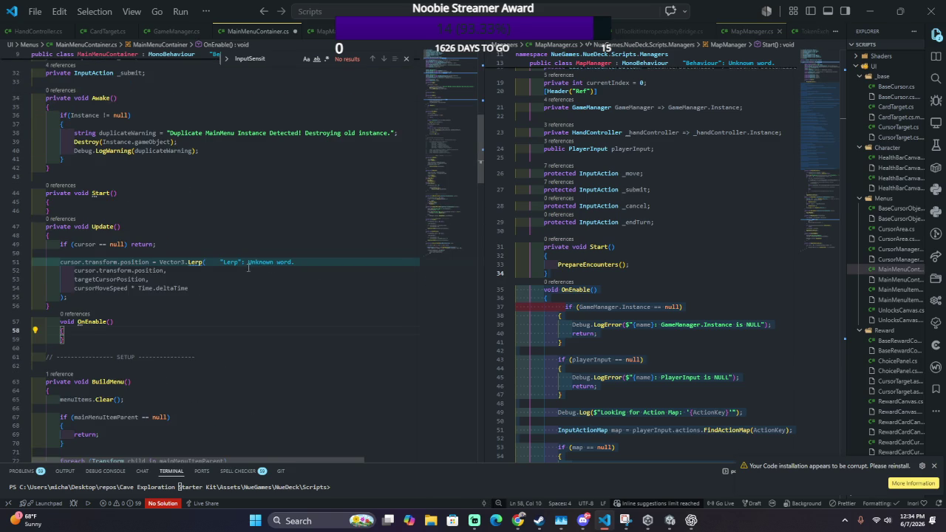
pyautogui.scroll(-1, 248, 269)
pyautogui.moveTo(214, 308); pyautogui.dragTo(250, 281)
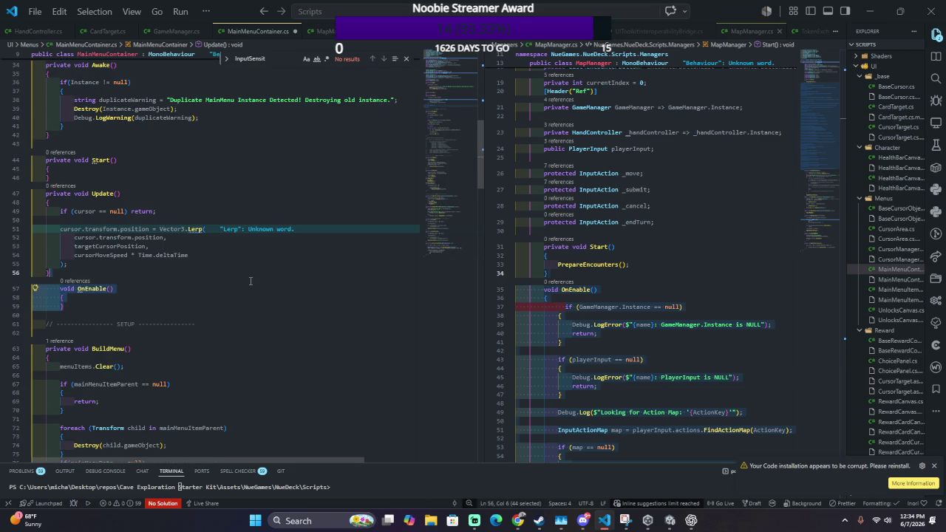
pyautogui.press('Delete')
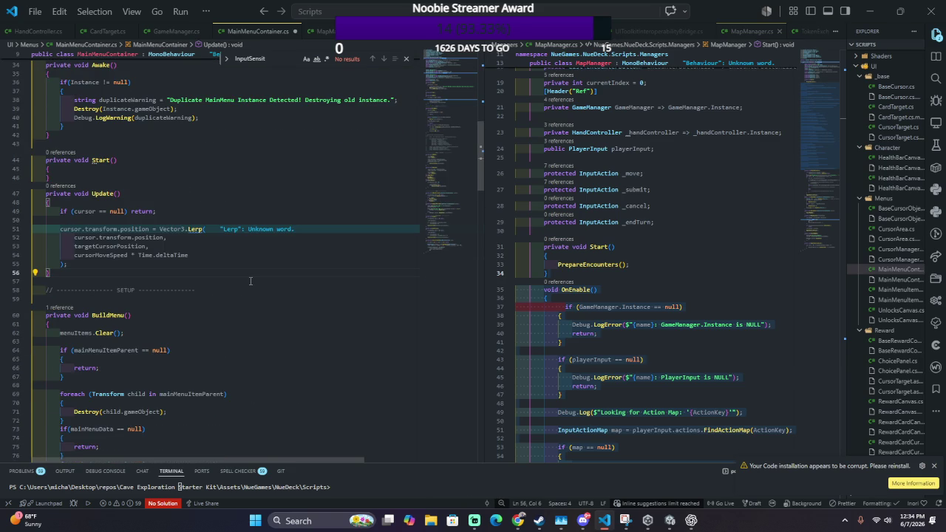
# Step: Search for OnEnable and inspect the remaining method's OnMovePerformed subscription
pyautogui.hotkey('ctrl', 'f')
pyautogui.write('OnEnable')
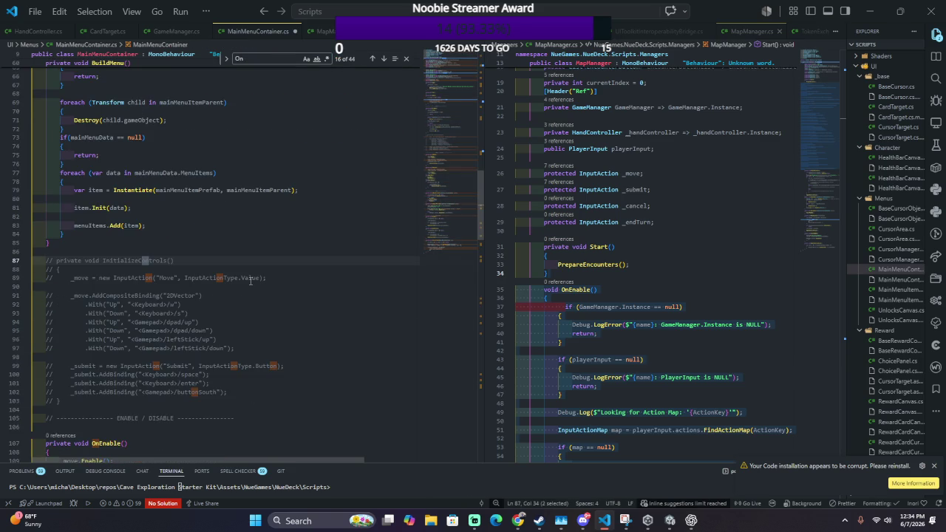
pyautogui.click(166, 269)
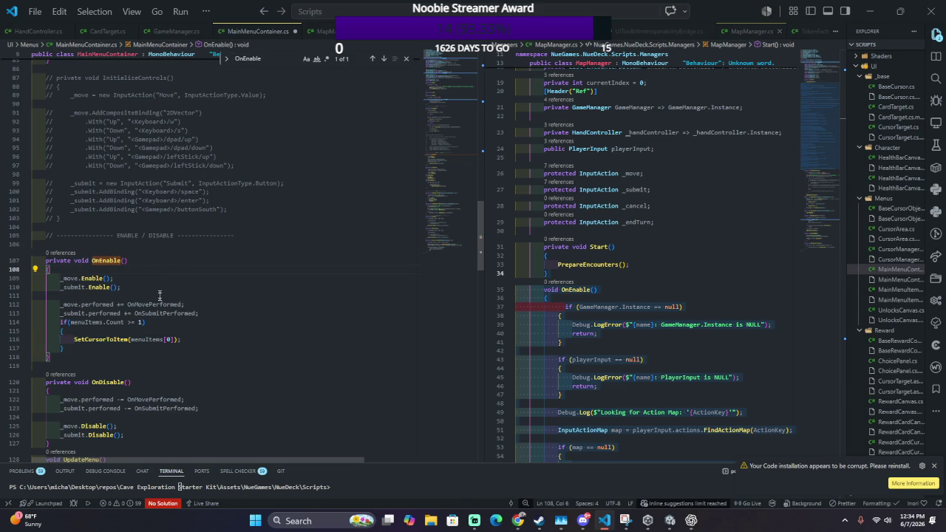
pyautogui.click(151, 305)
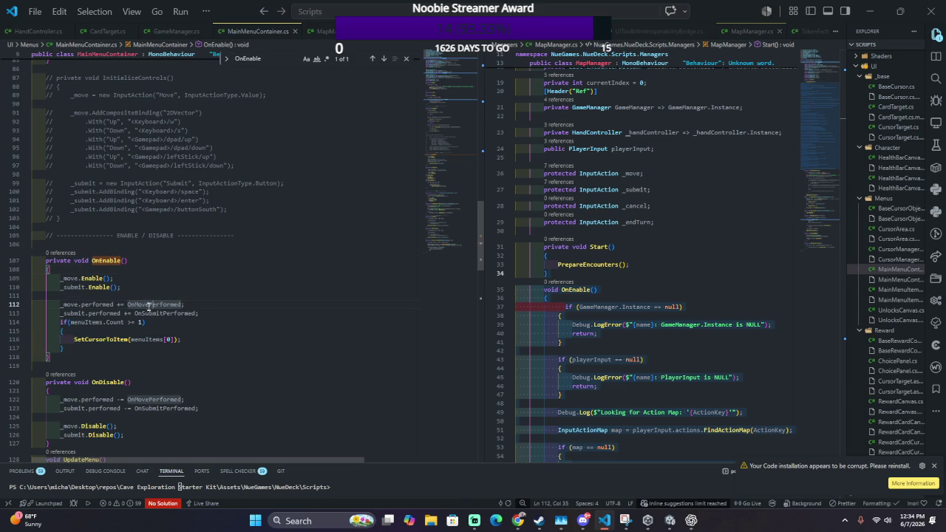
# Step: Paste the copied OnEnable after the existing one, save, and let Unity recompile
pyautogui.click(324, 366)
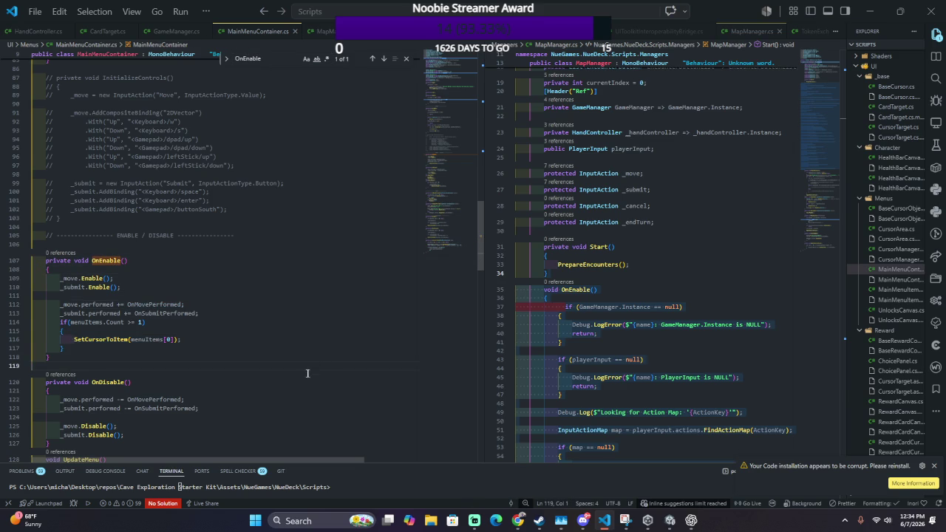
pyautogui.hotkey('ctrl', 'v')
pyautogui.hotkey('ctrl', 's')
pyautogui.hotkey('alt', 'Tab')
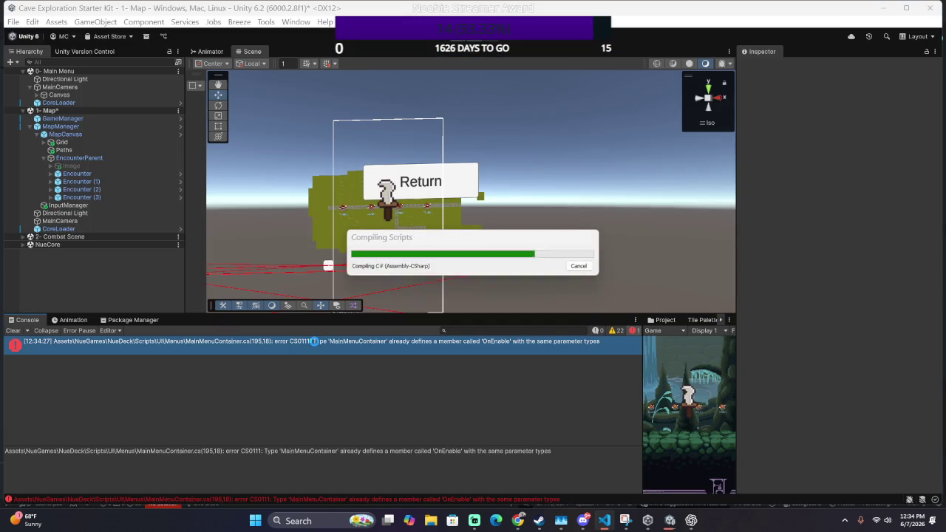
pyautogui.hotkey('alt', 'Tab')
pyautogui.scroll(20, 300, 356)
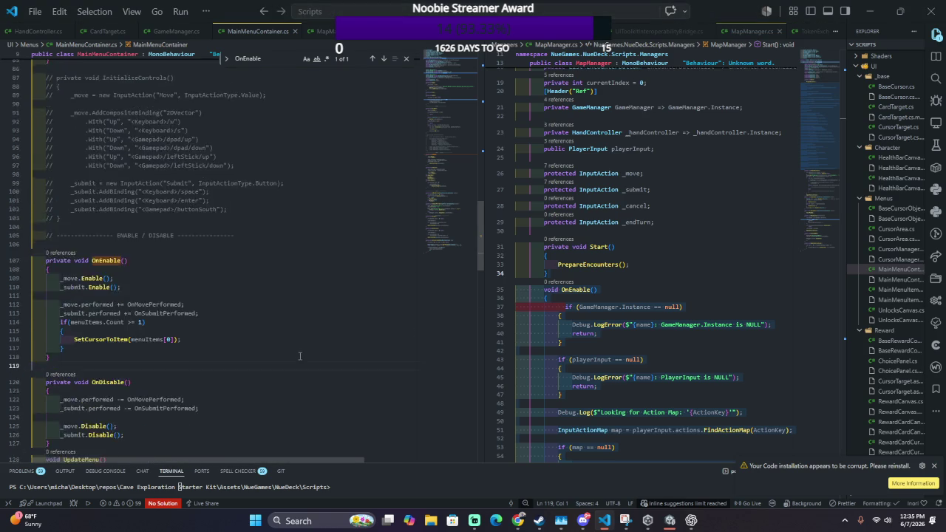
# Step: Paste the action-map lookup body over OnEnable lines 108–118, then recompile in Unity
pyautogui.scroll(10, 298, 357)
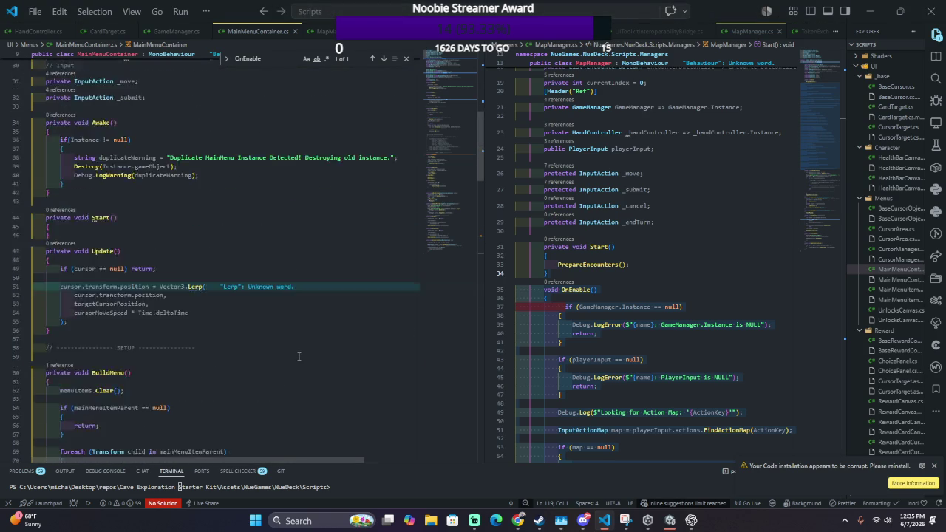
pyautogui.scroll(-20, 277, 323)
pyautogui.scroll(-8, 229, 302)
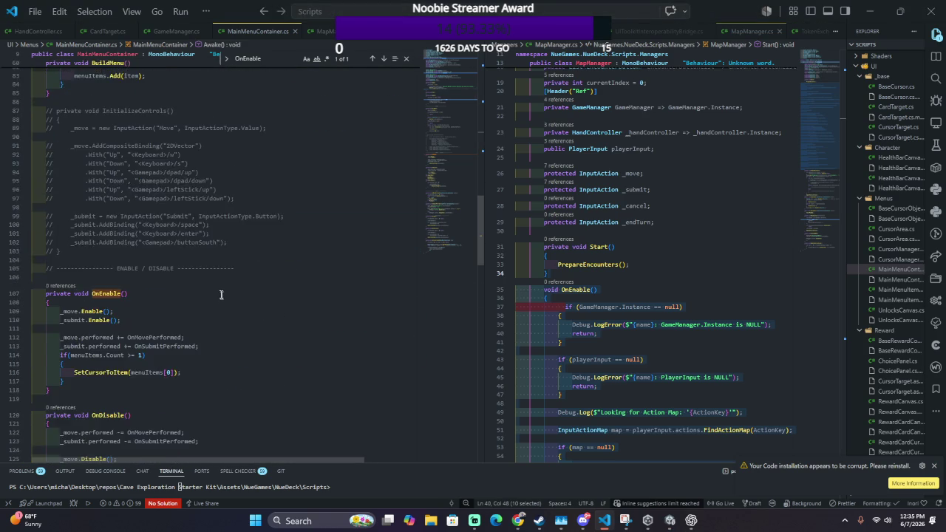
pyautogui.moveTo(79, 291); pyautogui.dragTo(86, 204)
pyautogui.hotkey('ctrl', 'v')
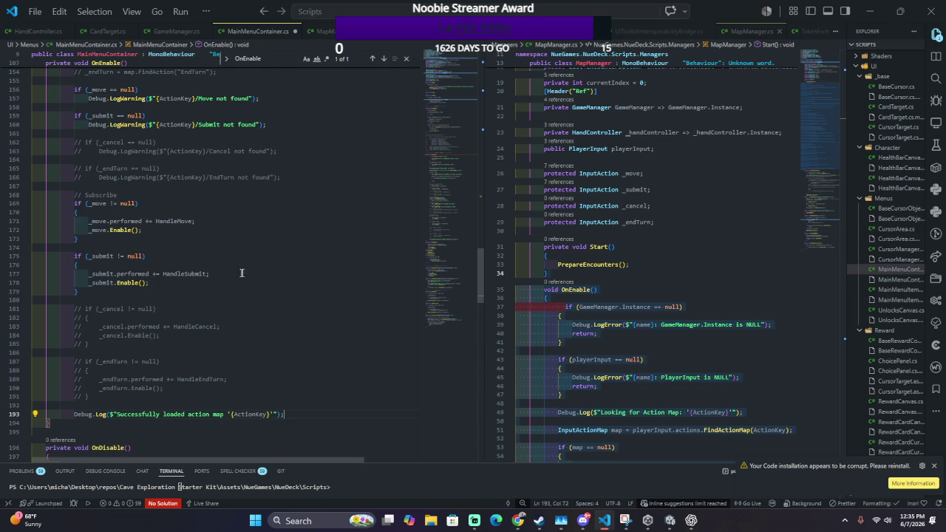
pyautogui.scroll(20, 241, 273)
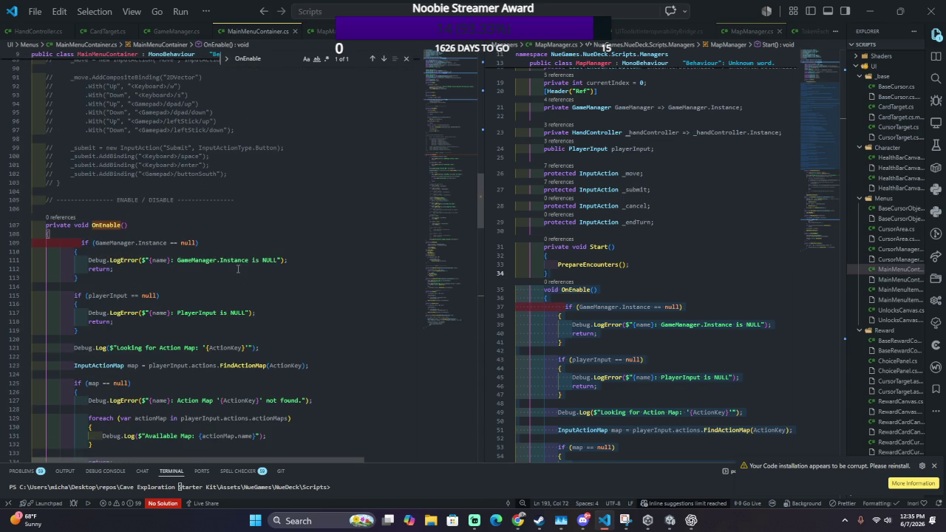
pyautogui.scroll(-5, 237, 269)
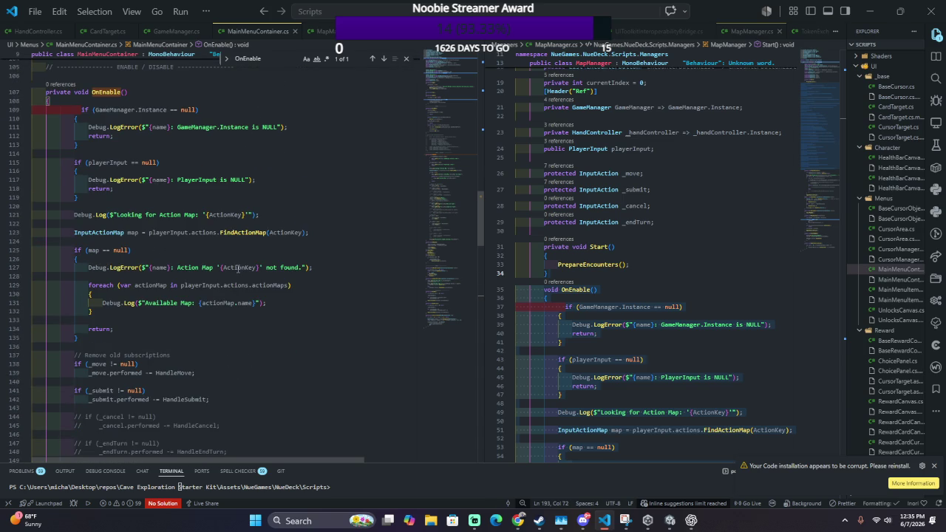
pyautogui.scroll(-4, 237, 269)
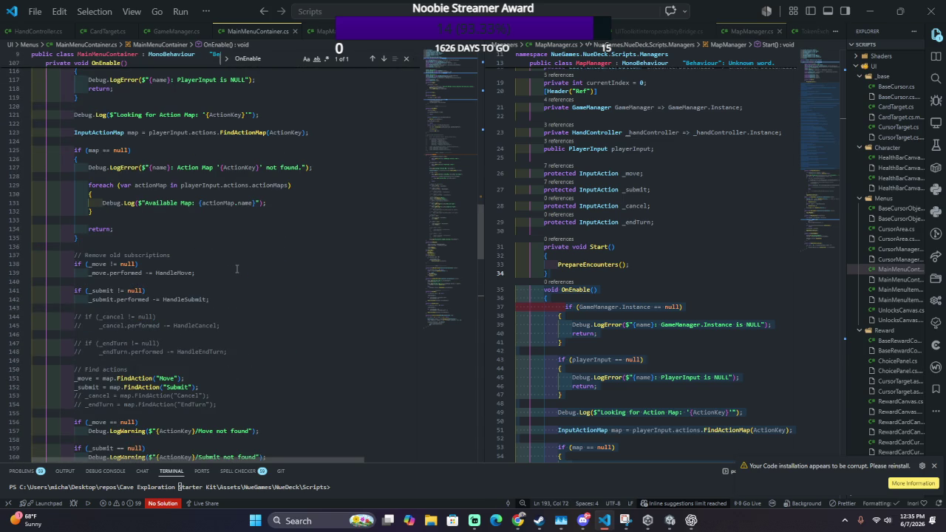
pyautogui.hotkey('alt', 'Tab')
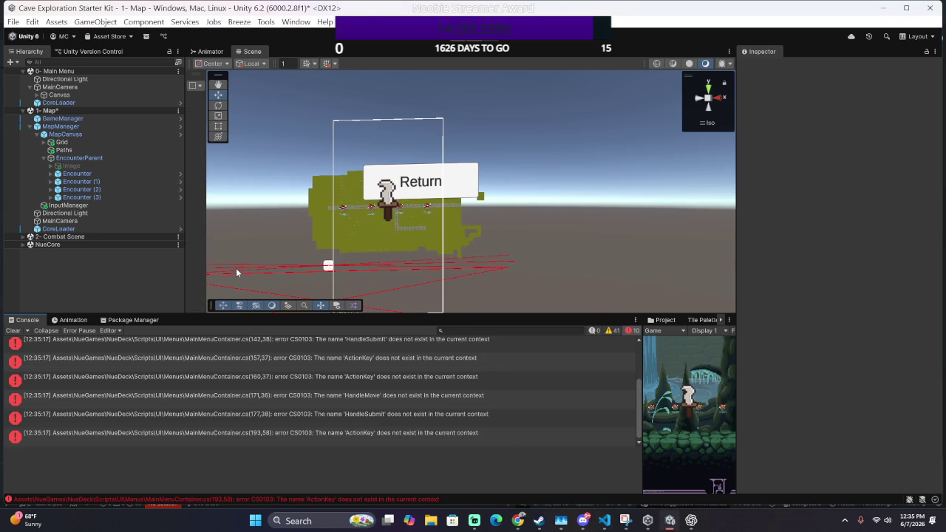
# Step: Open the first CS0103 'ActionKey does not exist' Console error in MainMenuContainer.cs
pyautogui.scroll(3, 241, 389)
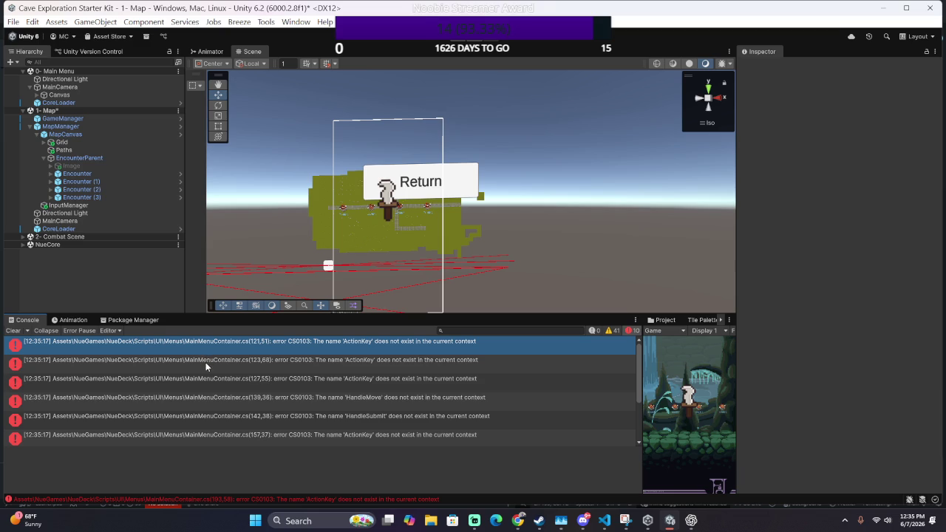
pyautogui.doubleClick(235, 348)
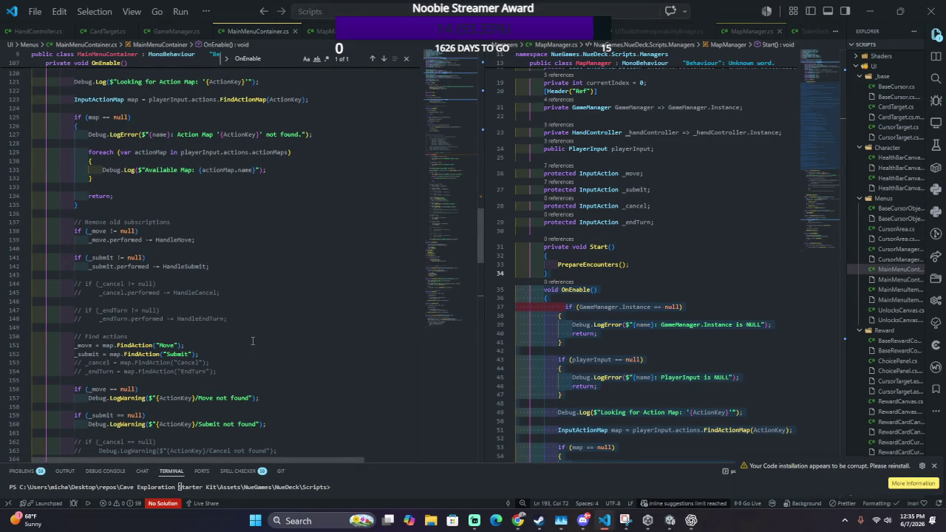
# Step: Select the undeclared ActionKey name on line 123 of MainMenuContainer.cs
pyautogui.scroll(3, 248, 342)
pyautogui.scroll(4, 250, 342)
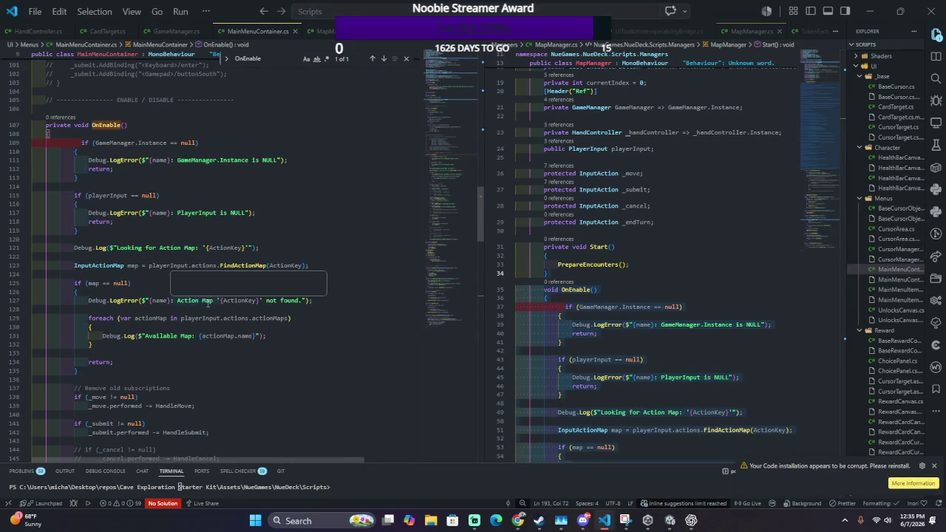
pyautogui.scroll(2, 208, 303)
pyautogui.moveTo(162, 369)
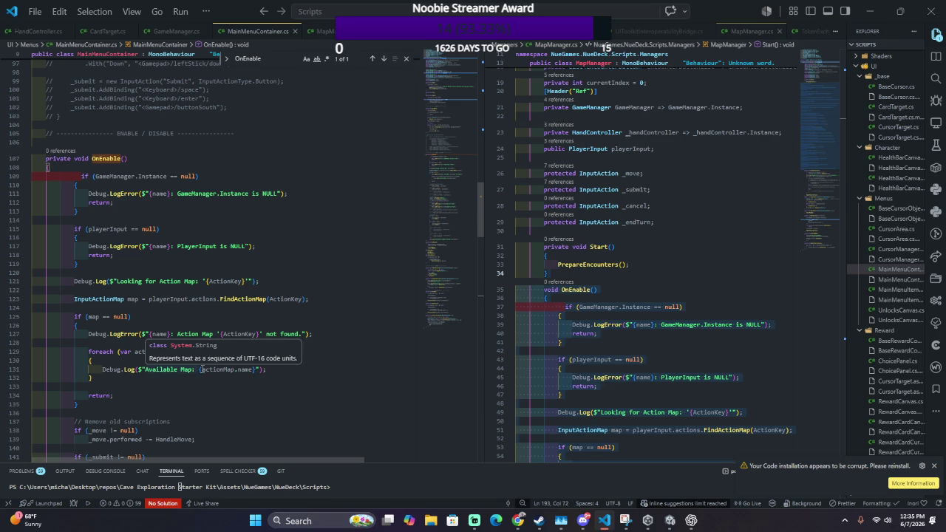
pyautogui.doubleClick(288, 299)
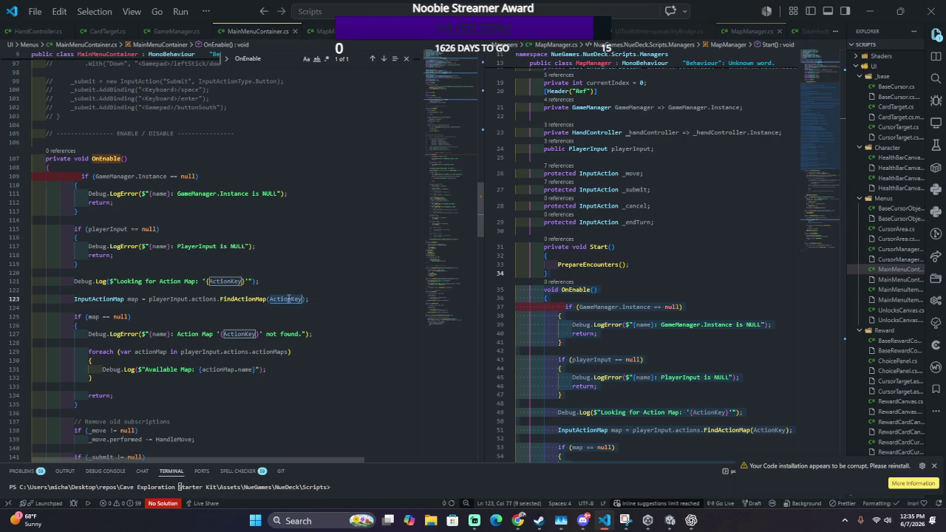
# Step: Declare 'public string ActionKey;' on a new line after line 11
pyautogui.scroll(20, 240, 369)
pyautogui.scroll(10, 241, 414)
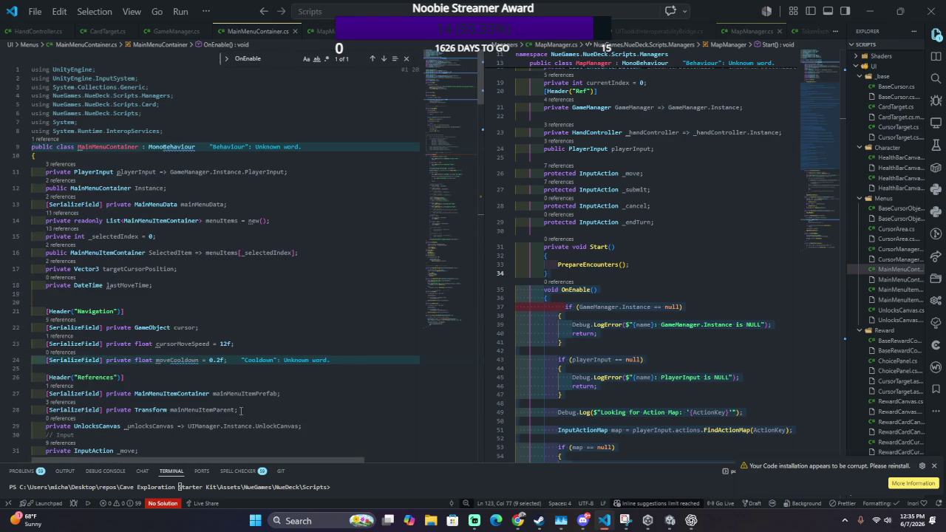
pyautogui.click(315, 173)
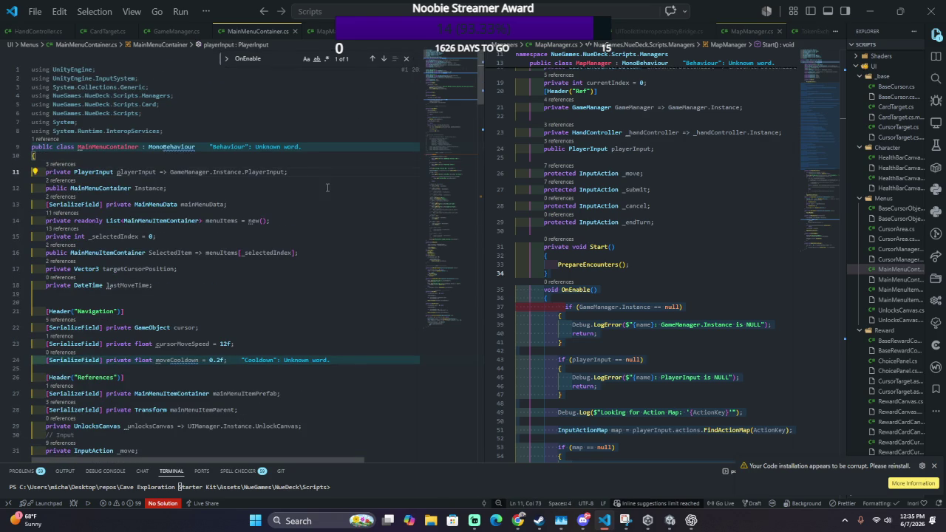
pyautogui.press('Return')
pyautogui.press('Return')
pyautogui.write('public string ACtion')
pyautogui.press('BackSpace')
pyautogui.press('BackSpace')
pyautogui.press('BackSpace')
pyautogui.write('ctionKeyu')
pyautogui.press('BackSpace')
pyautogui.write('l')
pyautogui.write(';')
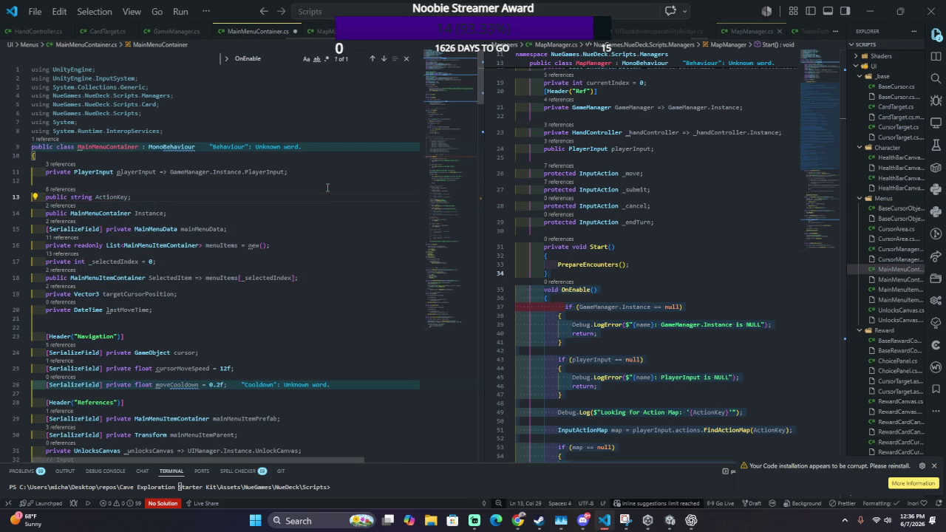
# Step: Recompile in Unity and open the first HandleMove error in the script
pyautogui.hotkey('alt', 'Tab')
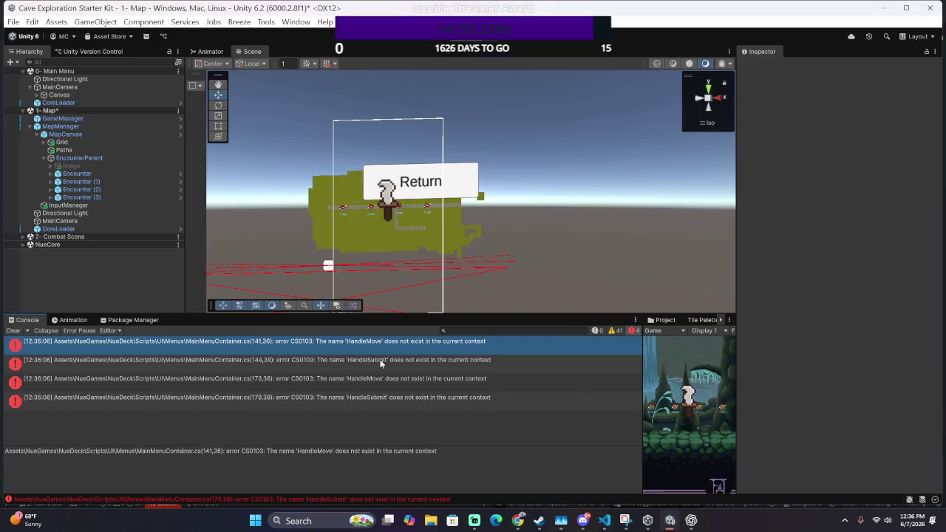
pyautogui.doubleClick(363, 345)
pyautogui.scroll(-10, 359, 343)
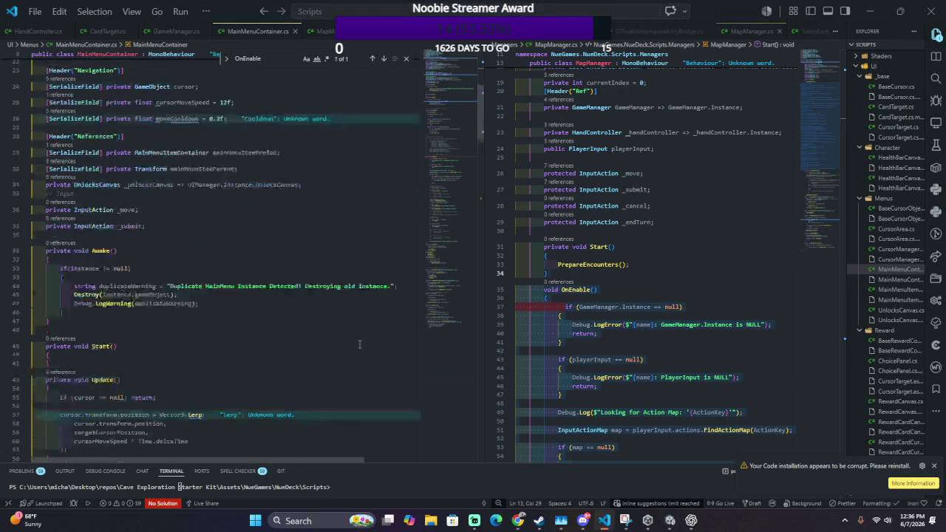
# Step: Rename the OnSubmitPerformed handler to HandleSubmit
pyautogui.scroll(-20, 359, 343)
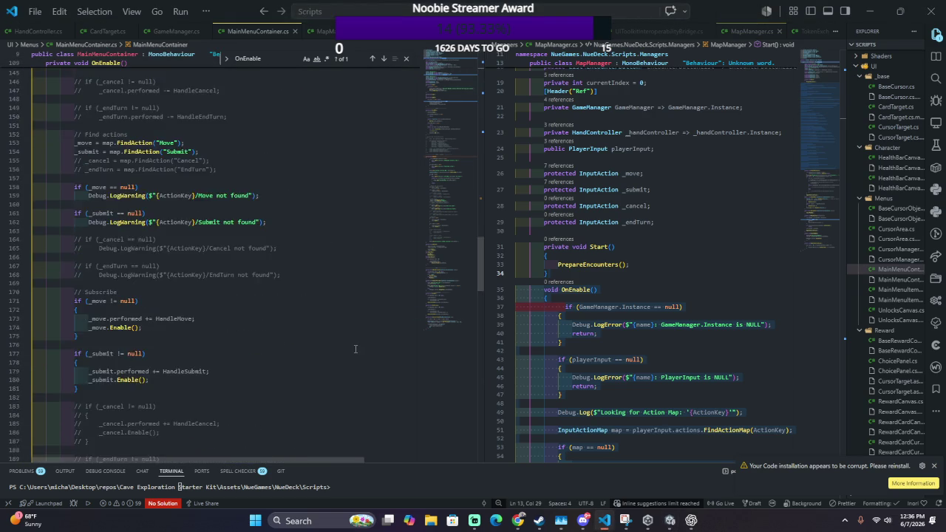
pyautogui.scroll(-20, 355, 348)
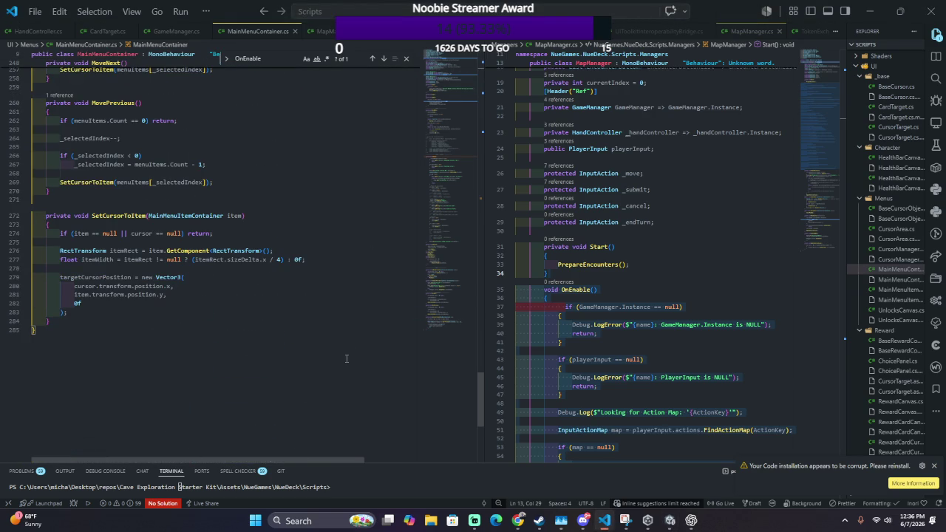
pyautogui.scroll(5, 346, 358)
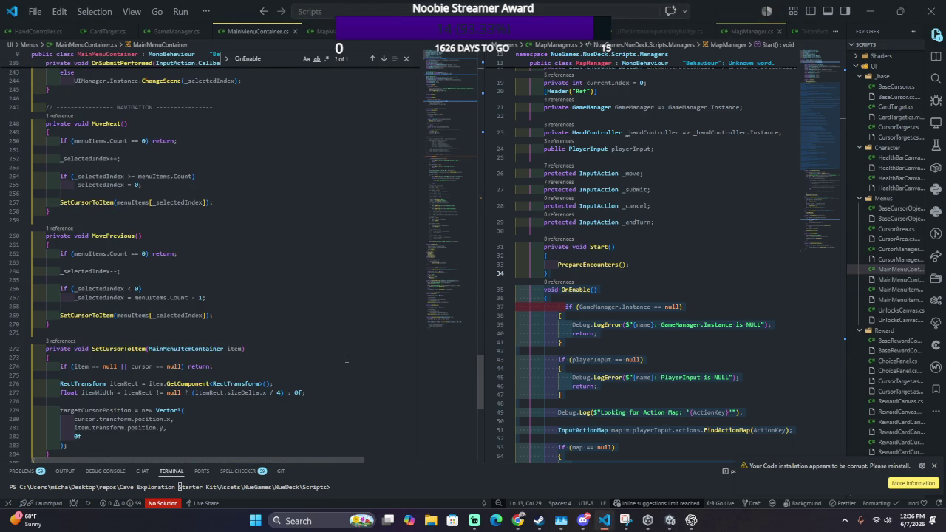
pyautogui.scroll(10, 346, 358)
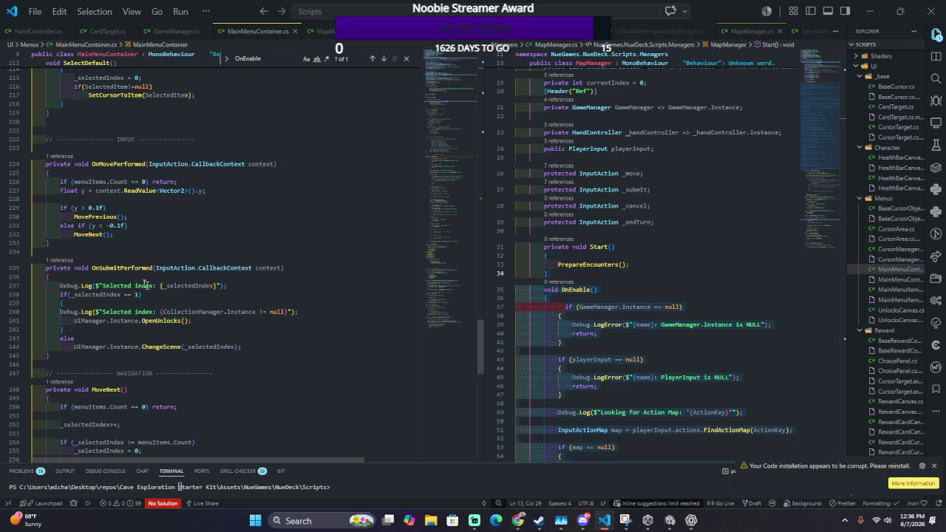
pyautogui.doubleClick(110, 268)
pyautogui.write('Han')
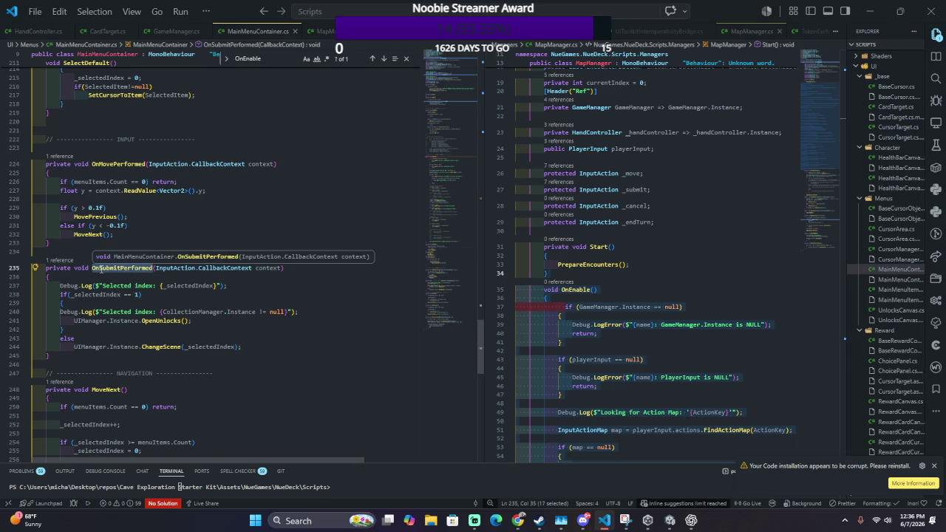
pyautogui.write('dleSu')
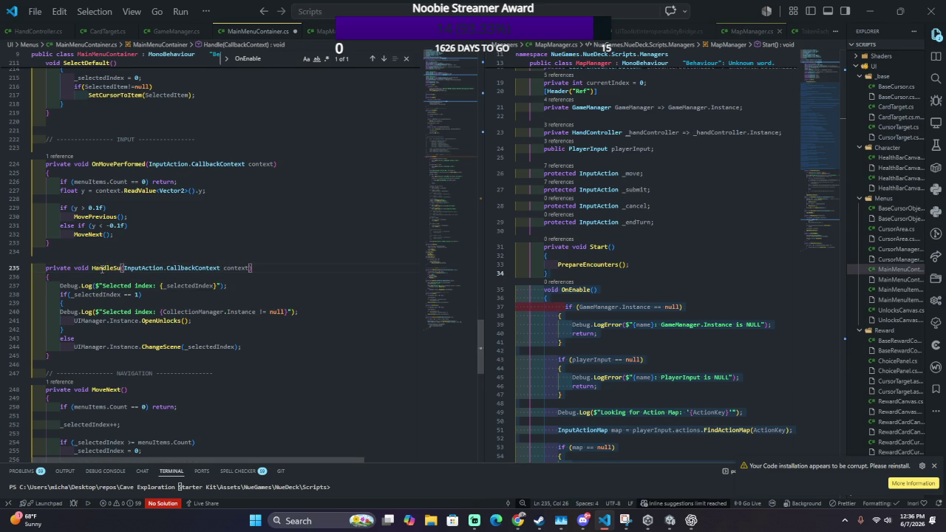
pyautogui.write('bmit')
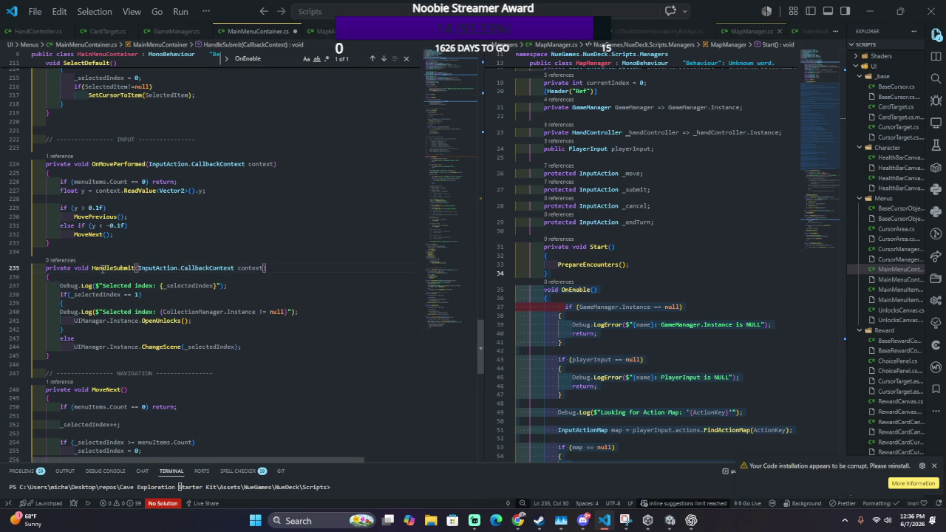
# Step: Rename the line-224 handler from OnMovePerformed to HandleMove
pyautogui.doubleClick(109, 268)
pyautogui.hotkey('ctrl', 'c')
pyautogui.doubleClick(118, 164)
pyautogui.hotkey('ctrl', 'v')
pyautogui.keyDown('shift'); pyautogui.click(111, 164); pyautogui.keyUp('shift')
pyautogui.press('Right')
pyautogui.hotkey('shift', 'Right')
pyautogui.hotkey('shift', 'Right')
pyautogui.hotkey('shift', 'Right')
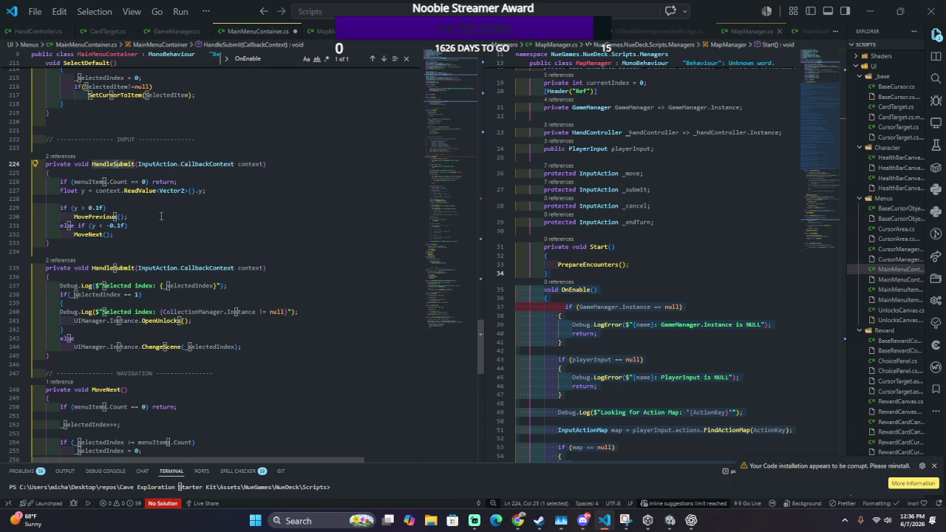
pyautogui.write('Move')
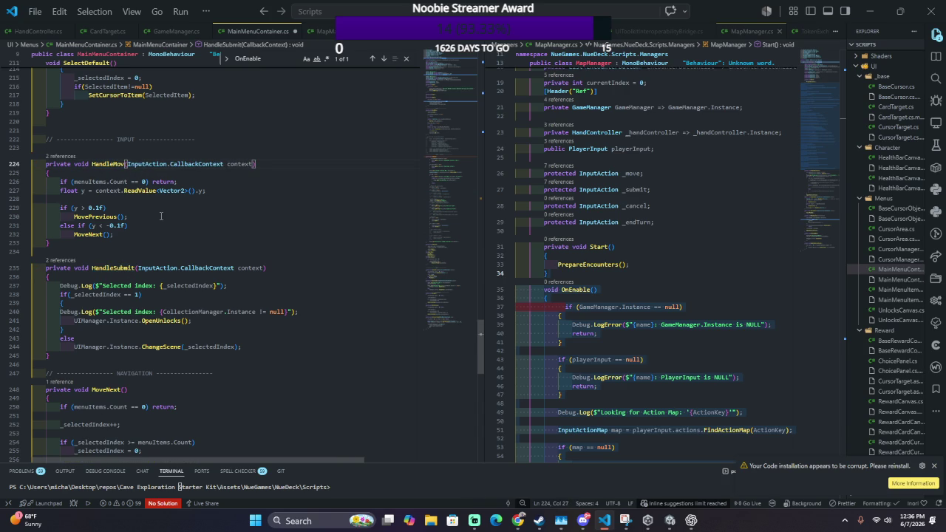
# Step: Check compilation in Unity, then search the code for OnMovePerformed
pyautogui.scroll(5, 161, 216)
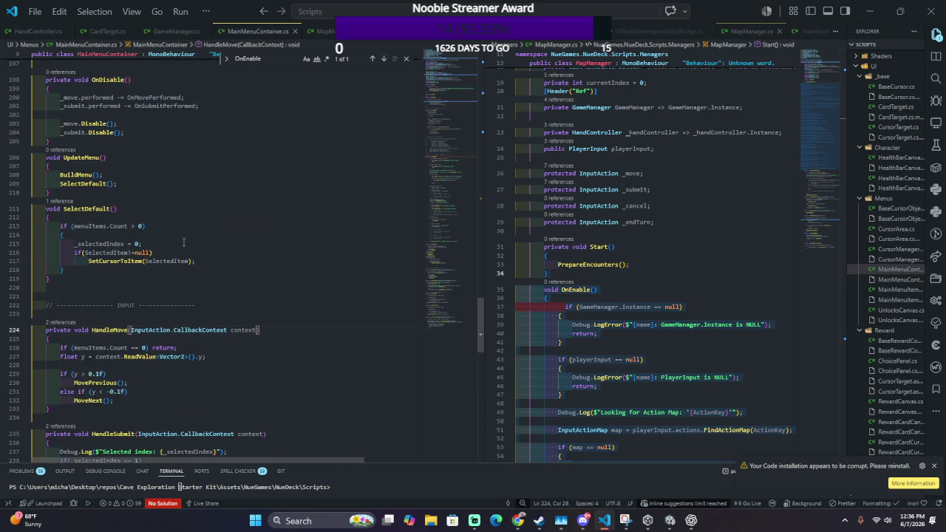
pyautogui.hotkey('alt', 'Tab')
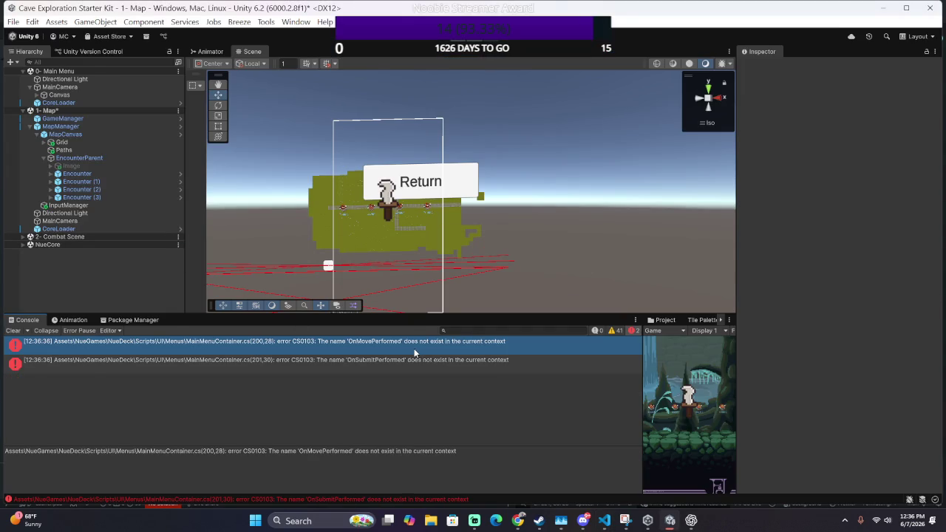
pyautogui.hotkey('alt', 'Tab')
pyautogui.write('OnMovePer')
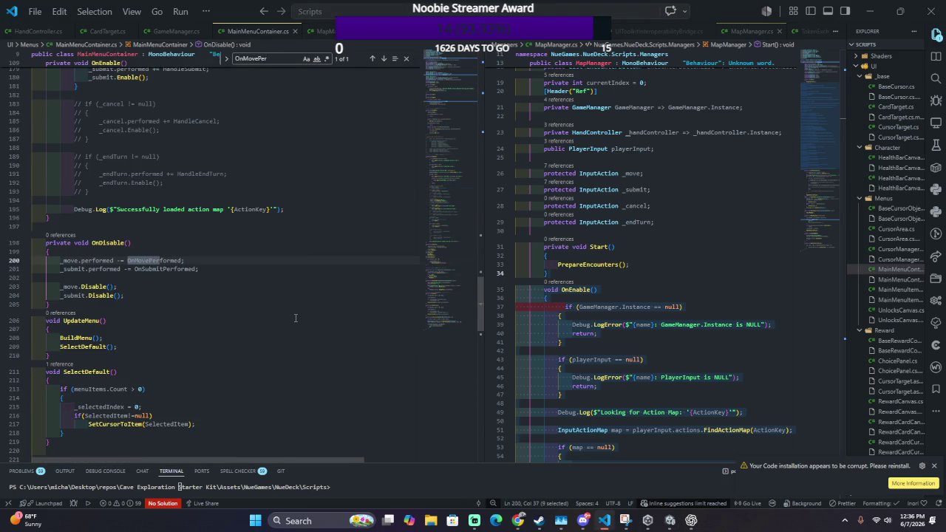
# Step: Swap OnMovePerformed and OnSubmitPerformed for HandleMove and HandleSubmit on lines 200–201, then recompile
pyautogui.doubleClick(145, 260)
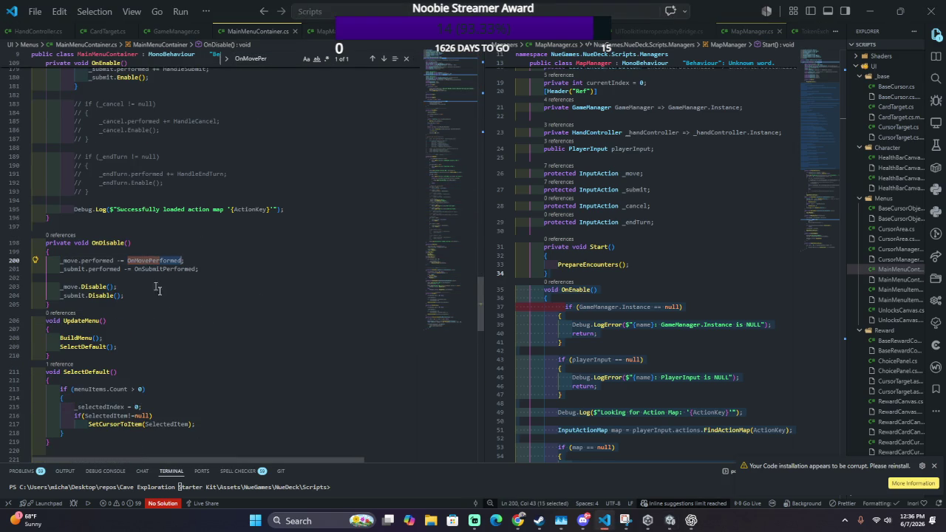
pyautogui.write('HandleMove')
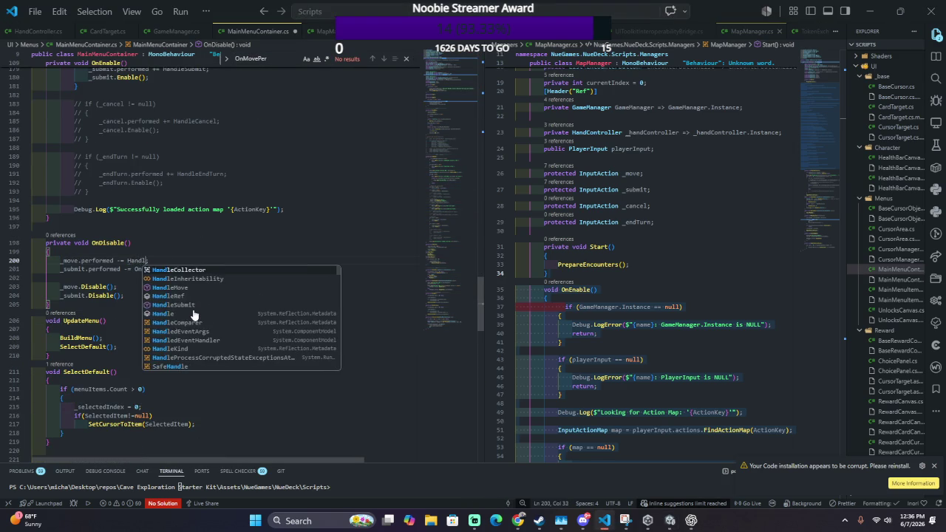
pyautogui.doubleClick(135, 269)
pyautogui.write('HandleSu')
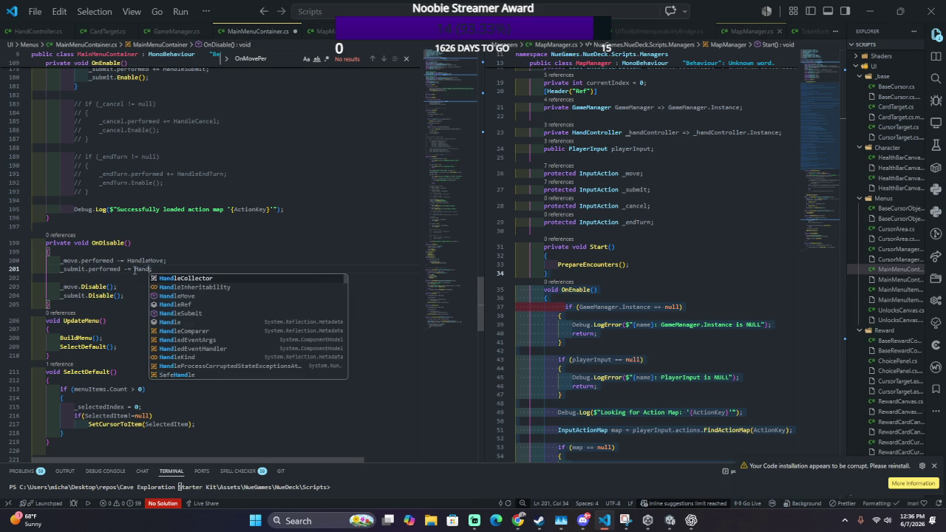
pyautogui.press('Tab')
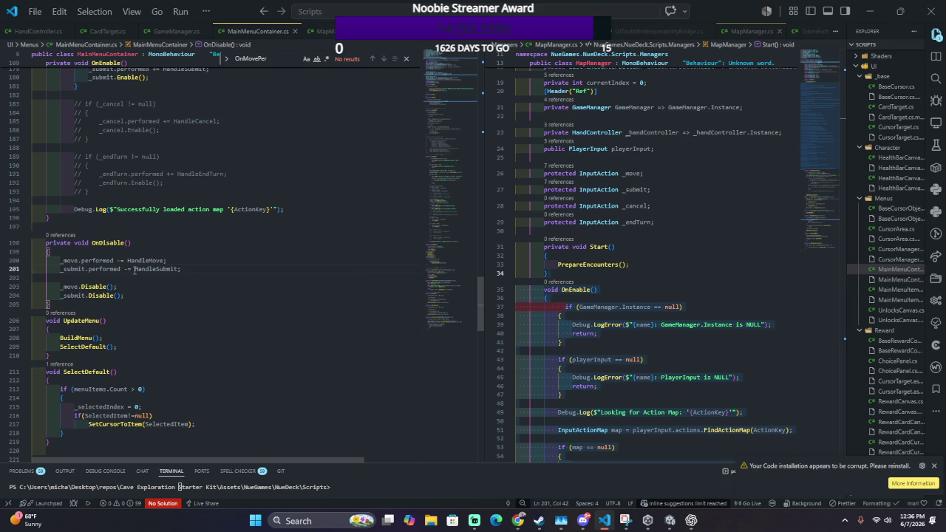
pyautogui.hotkey('alt', 'Tab')
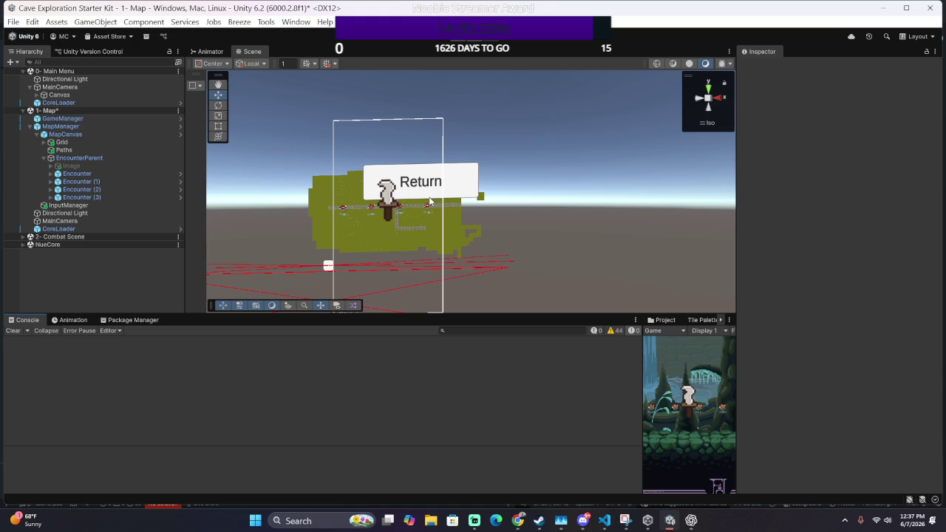
# Step: Play the map scene, widen the Game view, and open the StackOverflowException source in MapManager.cs
pyautogui.click(459, 36)
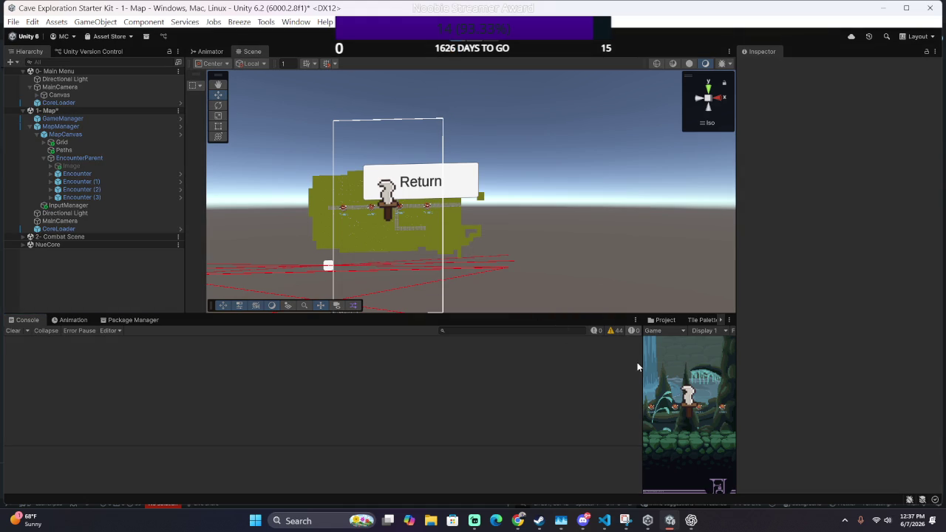
pyautogui.moveTo(640, 362)
pyautogui.mouseDown()
pyautogui.moveTo(374, 384)
pyautogui.moveTo(392, 382)
pyautogui.mouseUp()
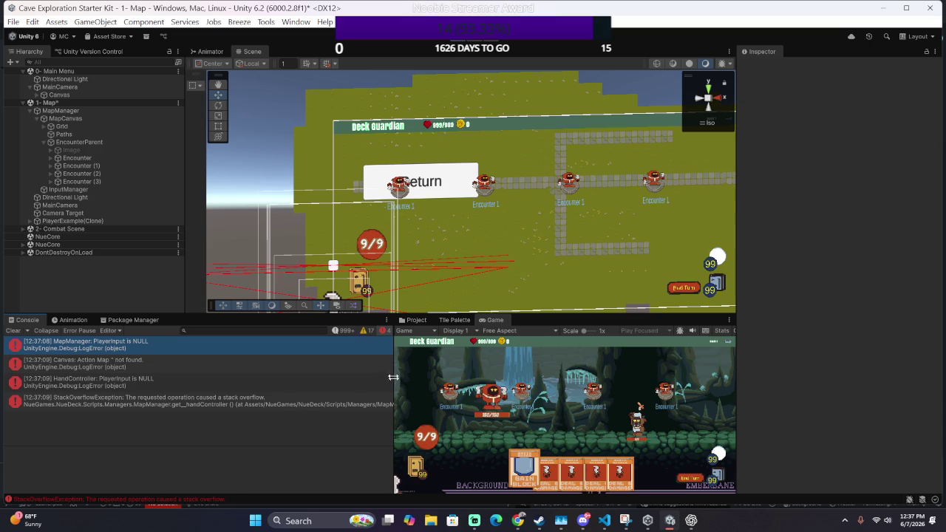
pyautogui.doubleClick(268, 402)
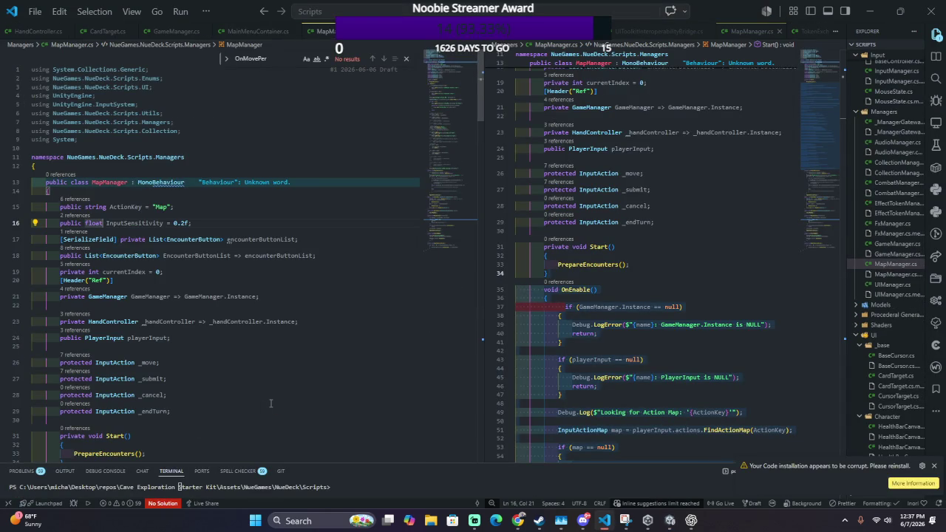
# Step: Move the _handController line to the top of MapManager and make it a plain field
pyautogui.hotkey('alt', 'Tab')
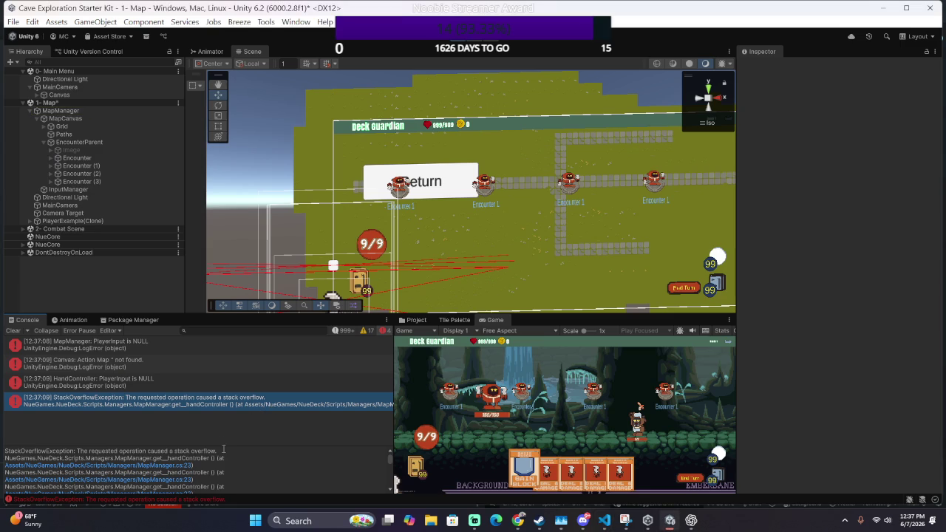
pyautogui.hotkey('alt', 'Tab')
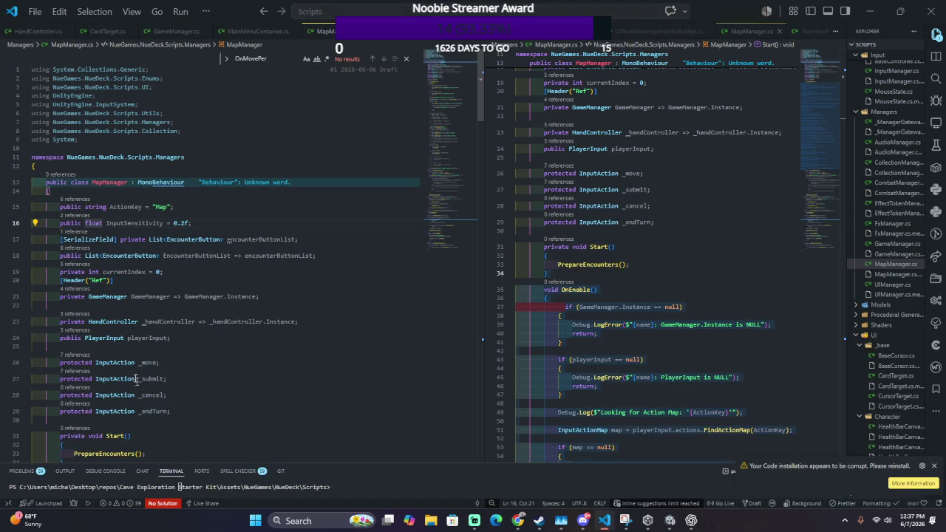
pyautogui.scroll(-1, 174, 360)
pyautogui.scroll(-1, 175, 362)
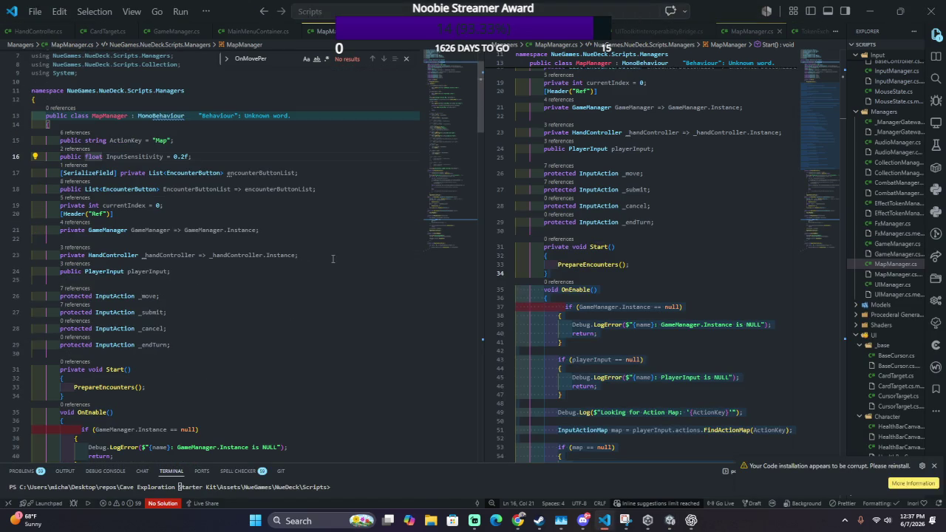
pyautogui.click(332, 259)
pyautogui.hotkey('shift', 'Up')
pyautogui.press('BackSpace')
pyautogui.scroll(1, 357, 275)
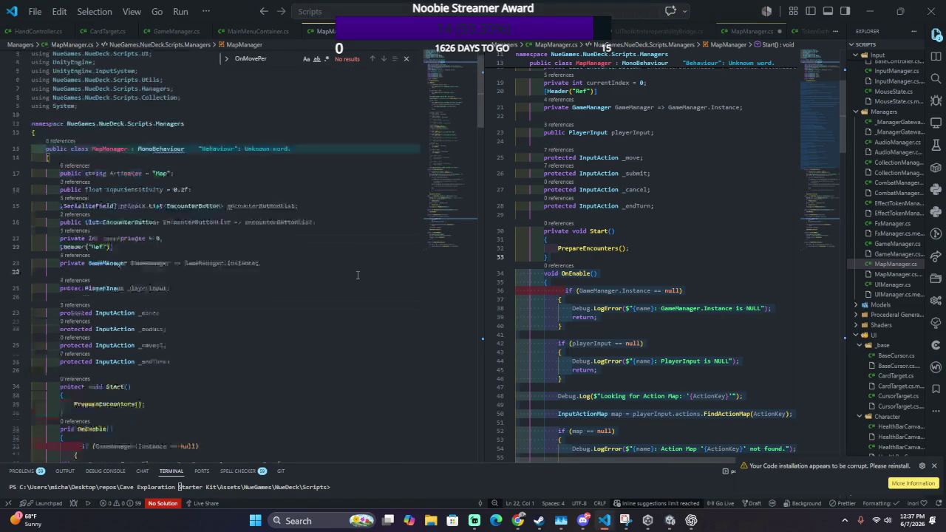
pyautogui.click(217, 194)
pyautogui.hotkey('ctrl', 'v')
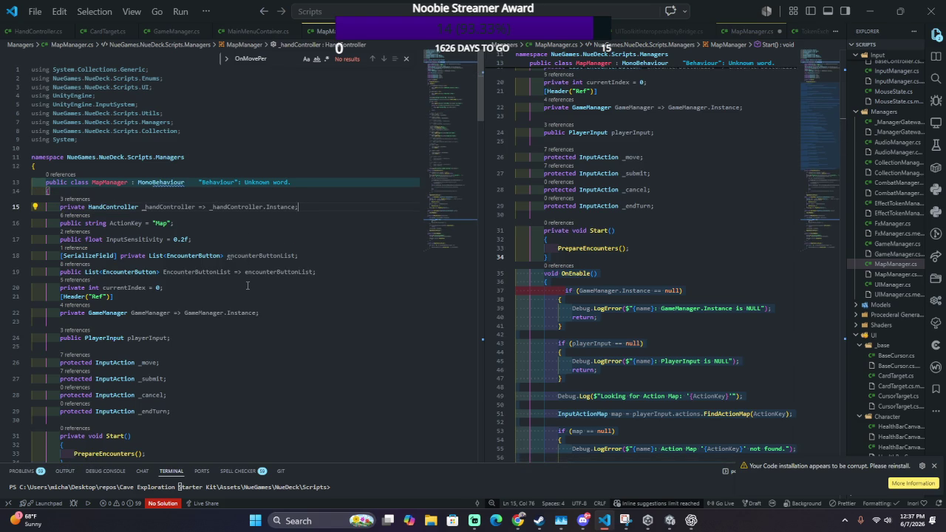
pyautogui.click(206, 207)
pyautogui.press('BackSpace')
pyautogui.press('Left')
pyautogui.hotkey('shift', 'Right')
pyautogui.hotkey('shift', 'Right')
pyautogui.hotkey('shift', 'Right')
pyautogui.press('BackSpace')
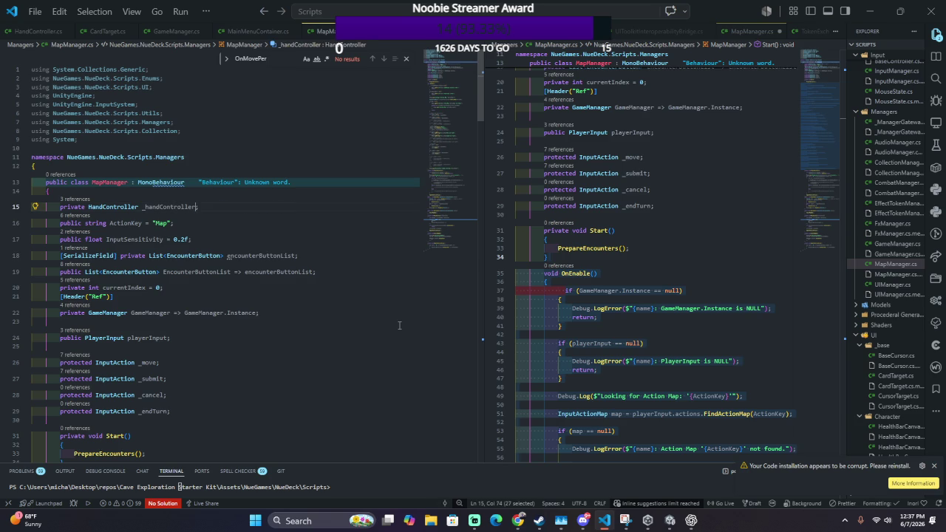
# Step: Start a new line in Start above PrepareEncounters with _handController
pyautogui.scroll(-5, 272, 325)
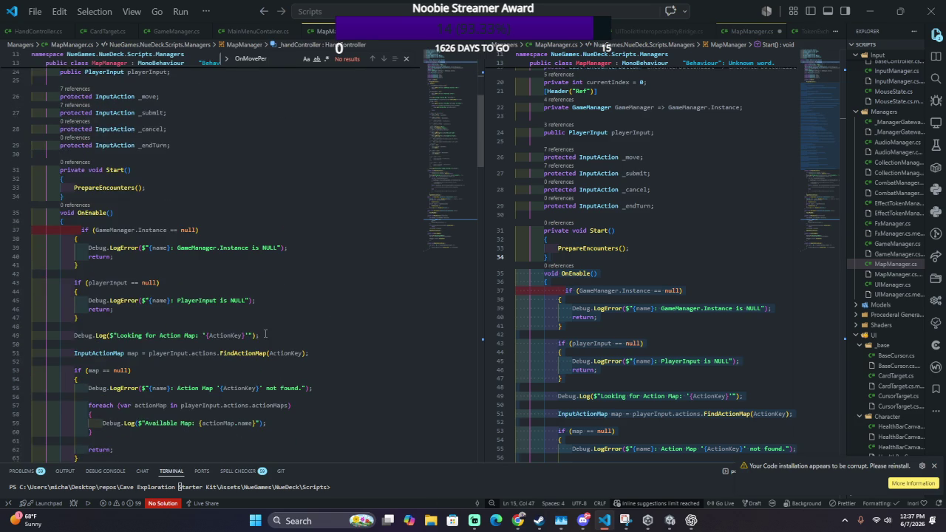
pyautogui.click(185, 187)
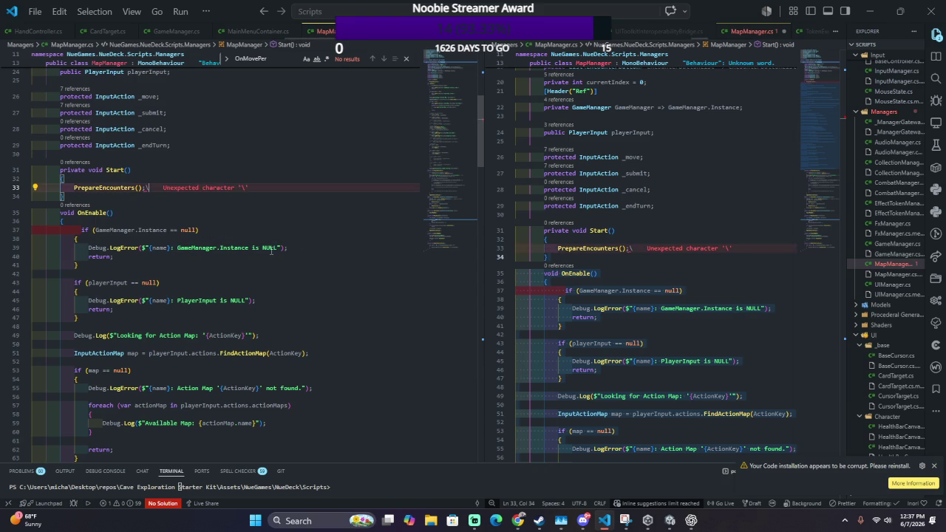
pyautogui.press('Return')
pyautogui.press('Return')
pyautogui.press('Up')
pyautogui.press('Up')
pyautogui.press('Return')
pyautogui.press('Up')
pyautogui.scroll(3, 271, 251)
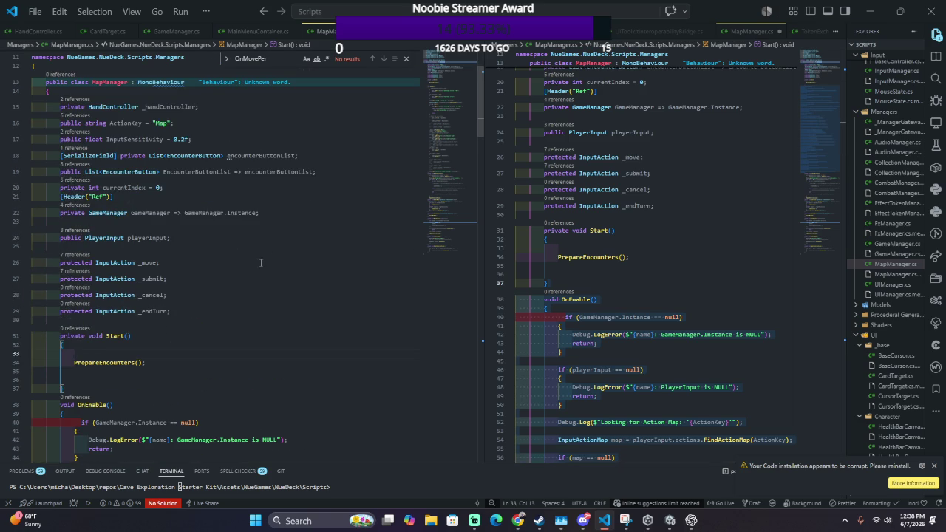
pyautogui.scroll(-1, 260, 262)
pyautogui.write('Hand')
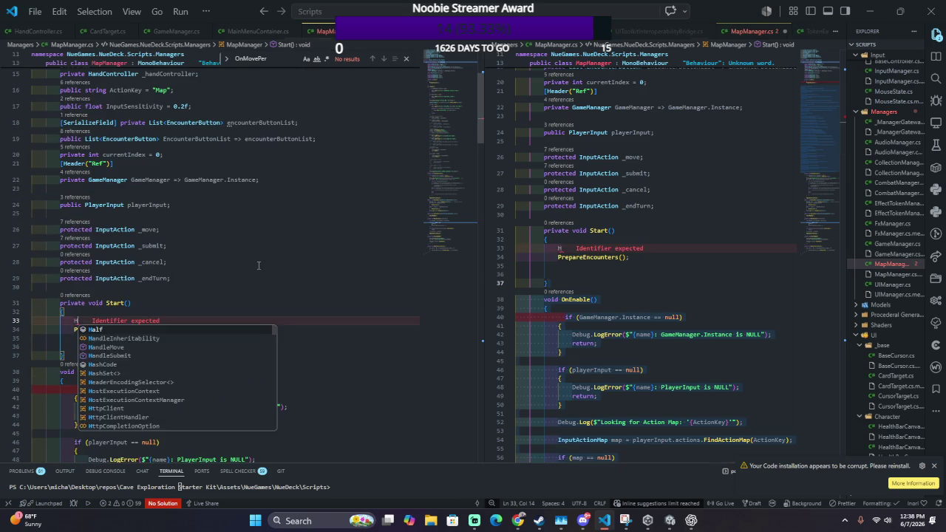
pyautogui.press('BackSpace')
pyautogui.press('BackSpace')
pyautogui.press('BackSpace')
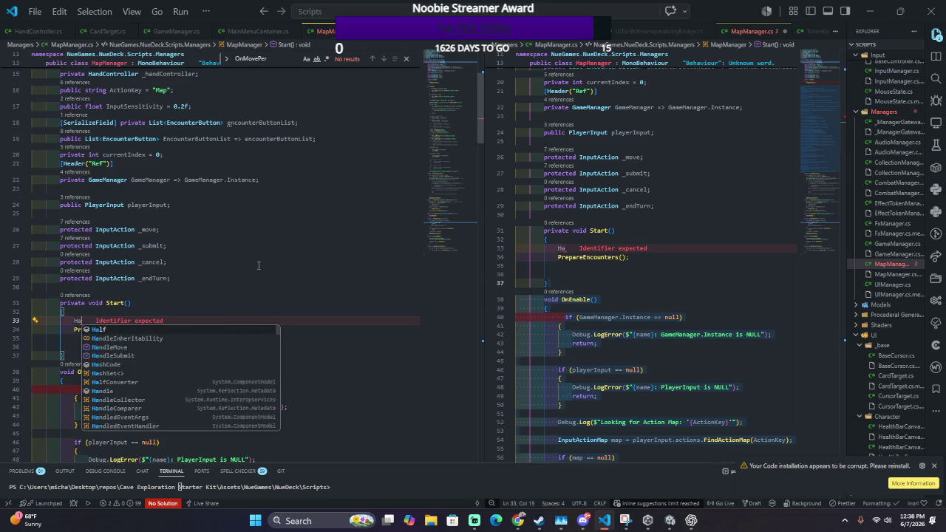
pyautogui.write('_h')
pyautogui.press('Tab')
# Step: Complete it as '_handController = HandController.Instance;' and recompile in Unity
pyautogui.write('= ')
pyautogui.write('HandCont')
pyautogui.write('roll')
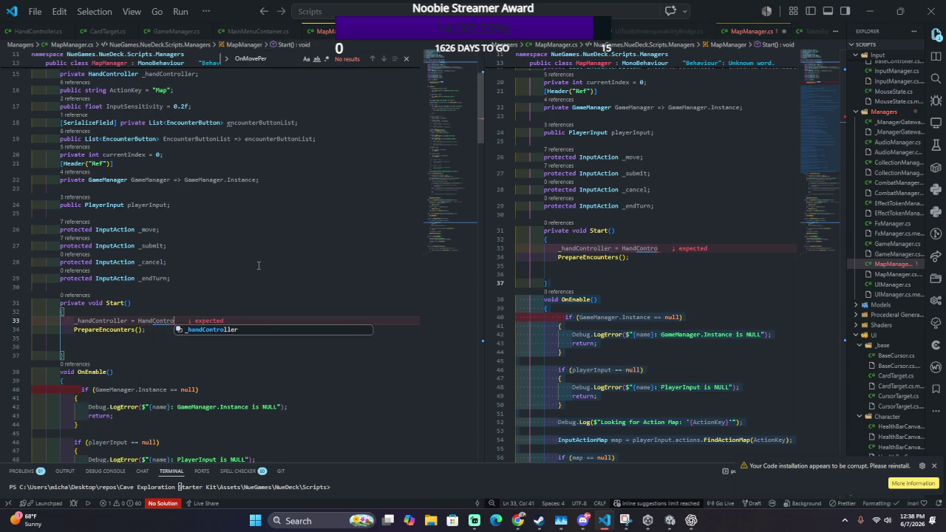
pyautogui.press('BackSpace')
pyautogui.press('BackSpace')
pyautogui.press('BackSpace')
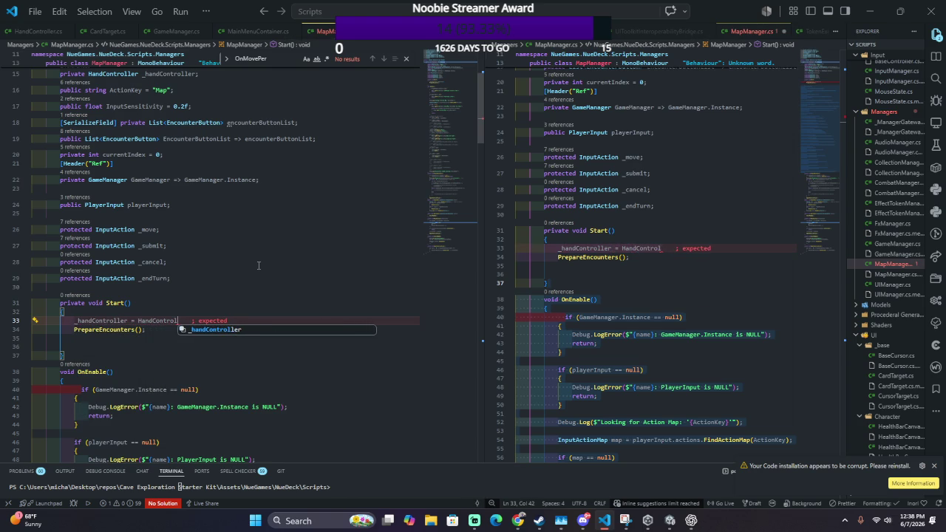
pyautogui.press('Escape')
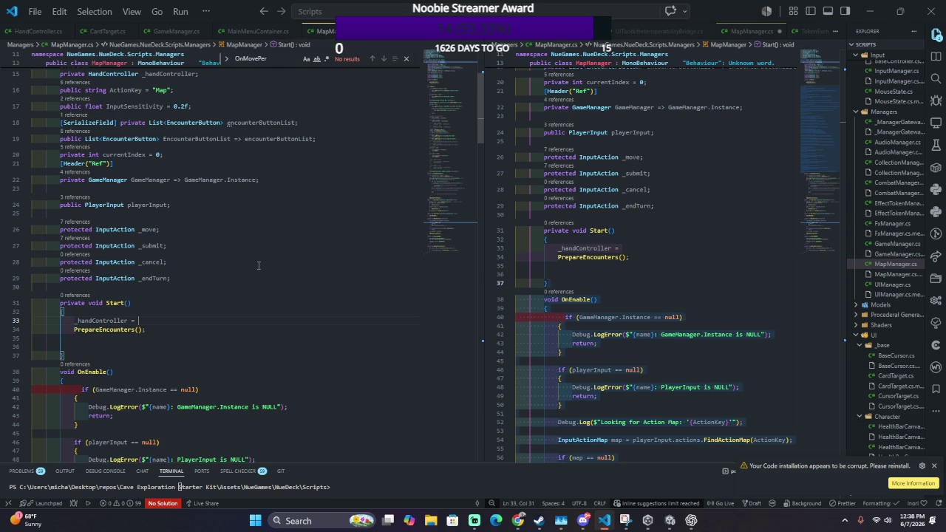
pyautogui.write('HandCont')
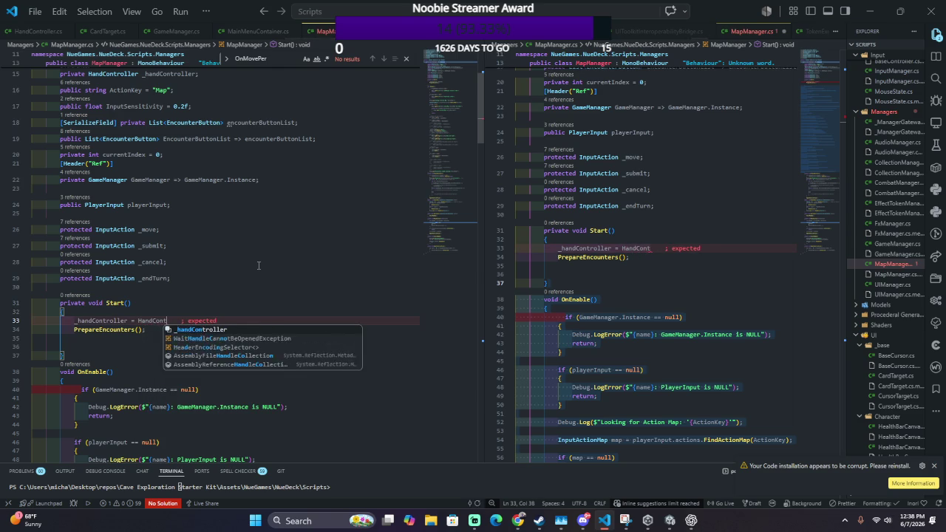
pyautogui.write('roller.Ina')
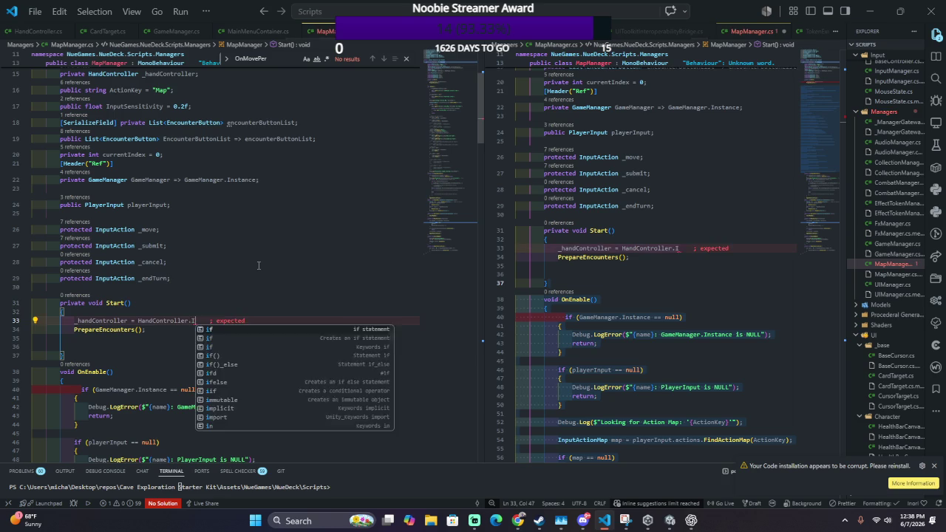
pyautogui.press('BackSpace')
pyautogui.write('nstance;')
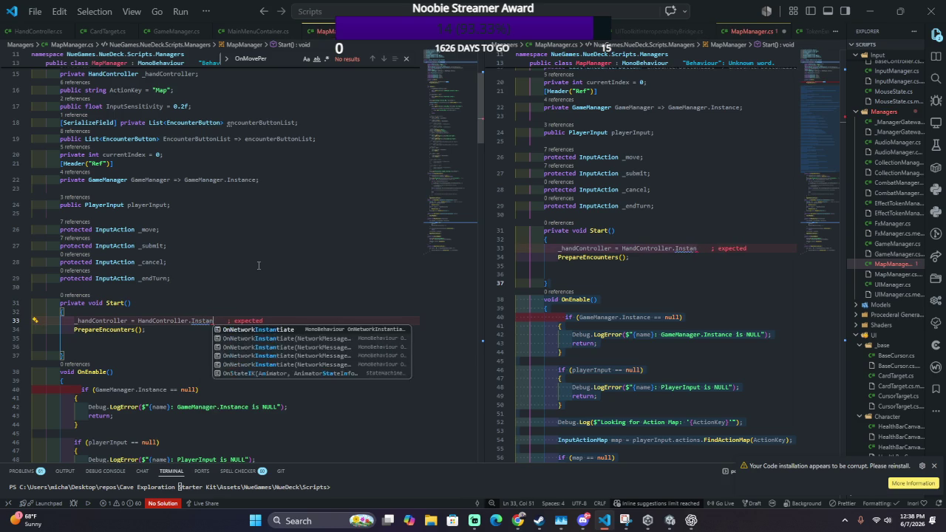
pyautogui.hotkey('alt', 'Tab')
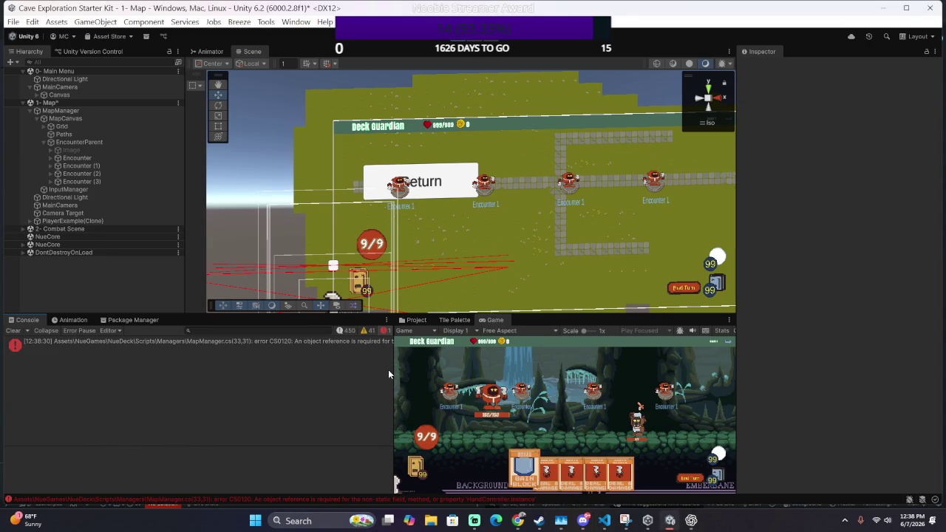
# Step: Open the CS0120 HandController.Instance error, widen the Console to read it, and revisit the Instance reference
pyautogui.doubleClick(298, 341)
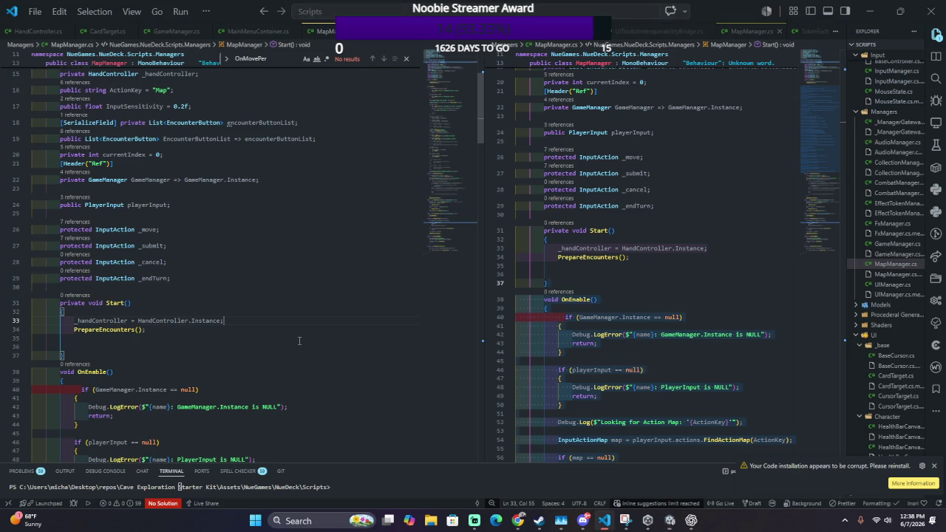
pyautogui.scroll(-1, 300, 342)
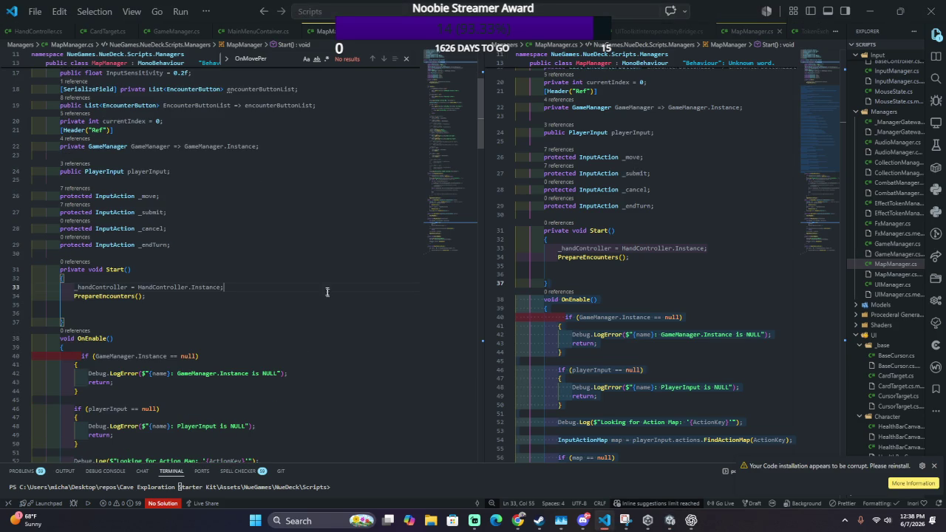
pyautogui.hotkey('alt', 'Tab')
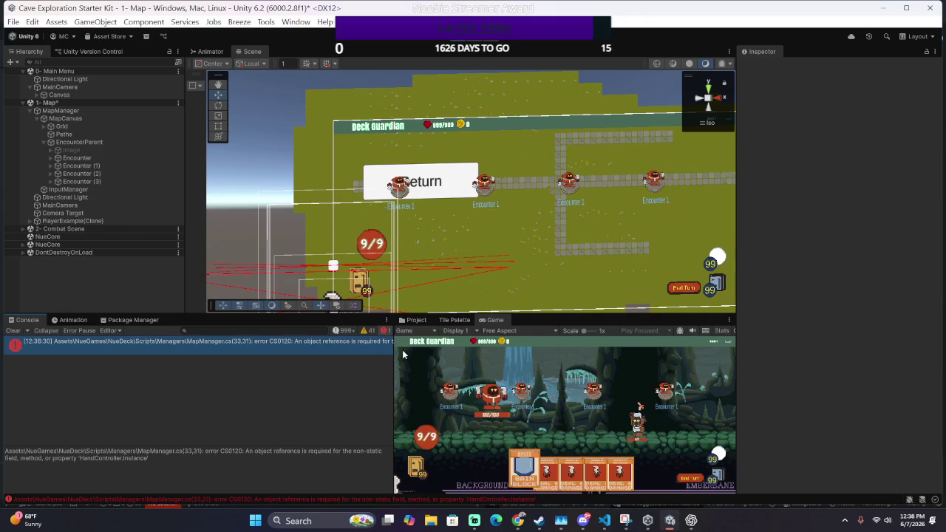
pyautogui.moveTo(397, 355)
pyautogui.mouseDown()
pyautogui.moveTo(525, 355)
pyautogui.moveTo(655, 333)
pyautogui.moveTo(642, 334)
pyautogui.mouseUp()
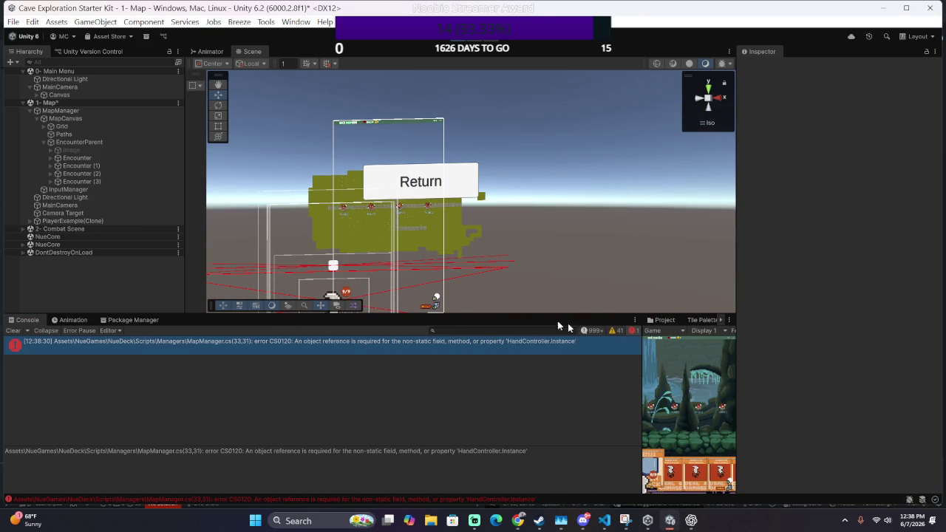
pyautogui.hotkey('alt', 'Tab')
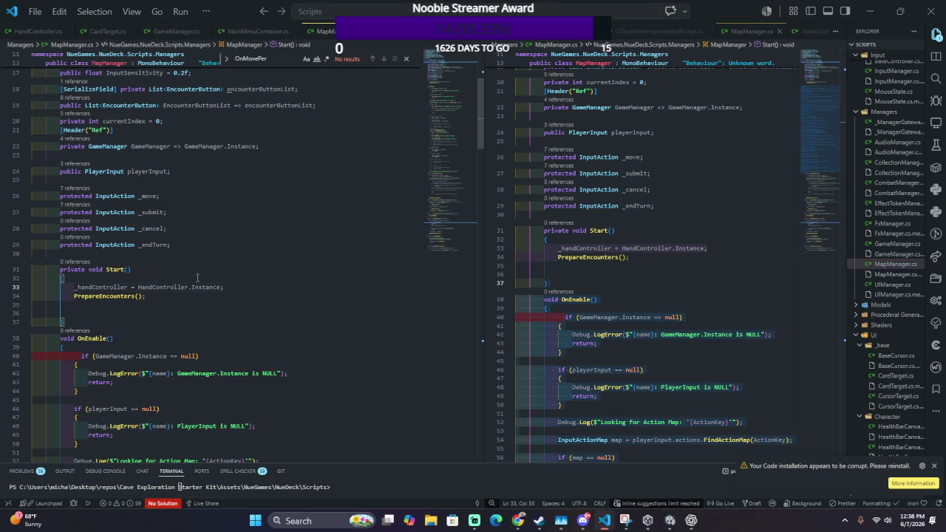
pyautogui.scroll(-5, 199, 277)
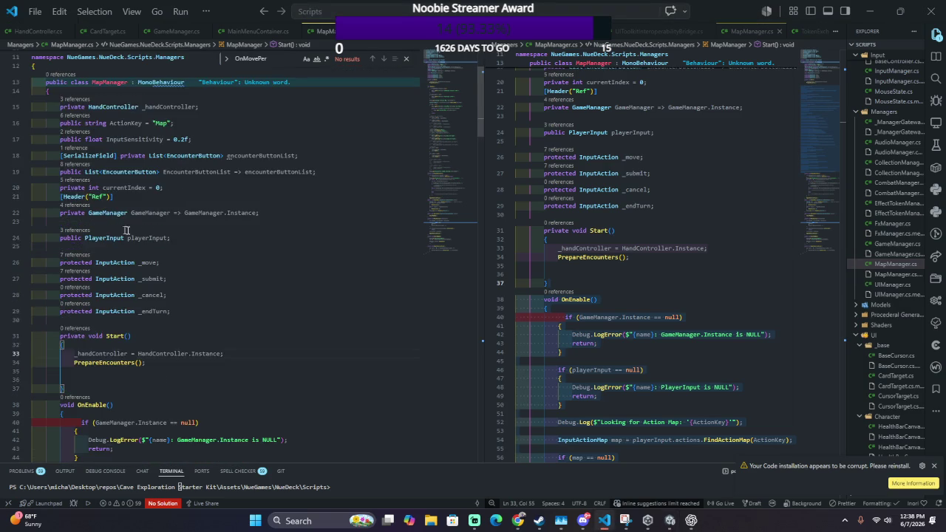
pyautogui.scroll(-2, 296, 278)
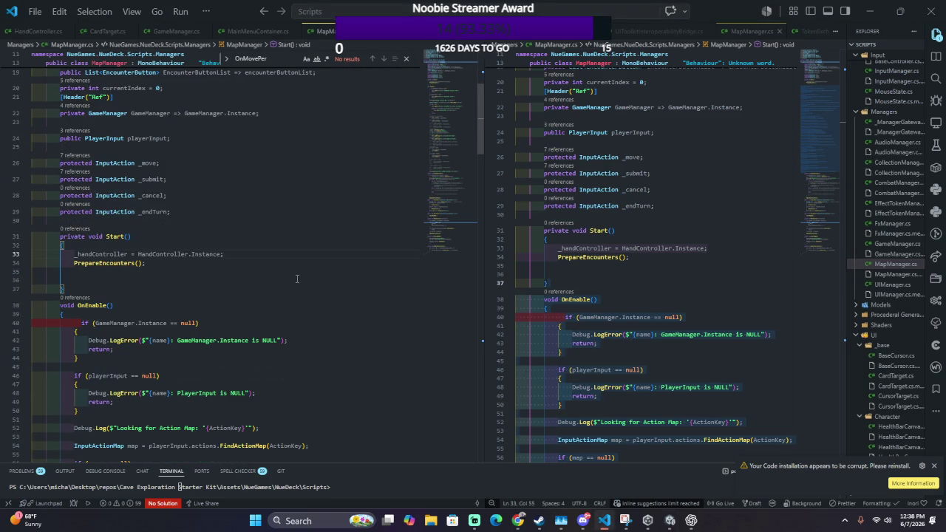
pyautogui.click(203, 255)
# Step: Open HandController.cs, add 'static' to the Instance property on line 15, and return to Unity
pyautogui.hotkey('ctrl', 'p')
pyautogui.write('HandControl')
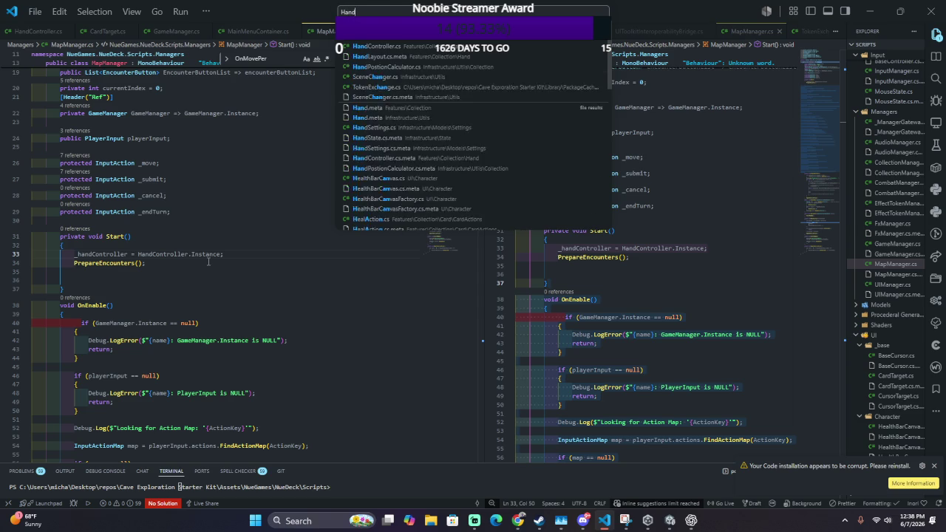
pyautogui.press('Return')
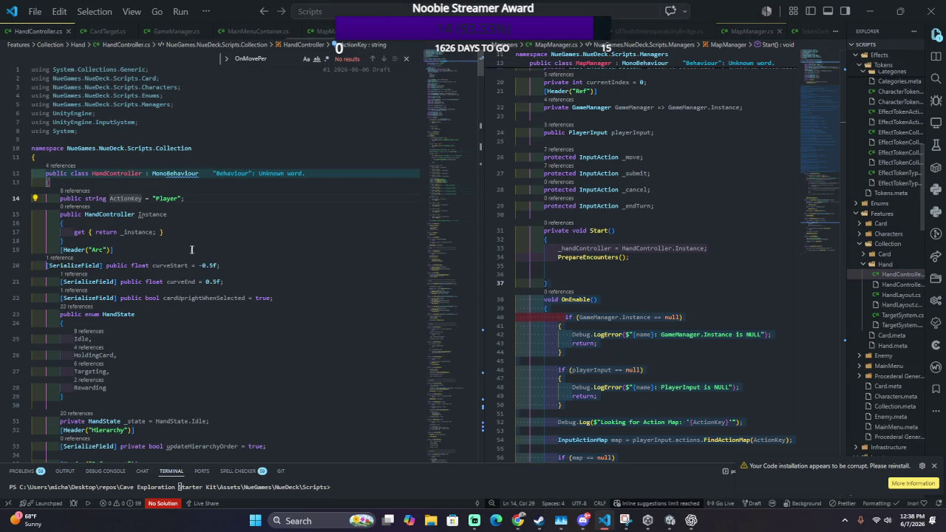
pyautogui.click(87, 215)
pyautogui.write('static')
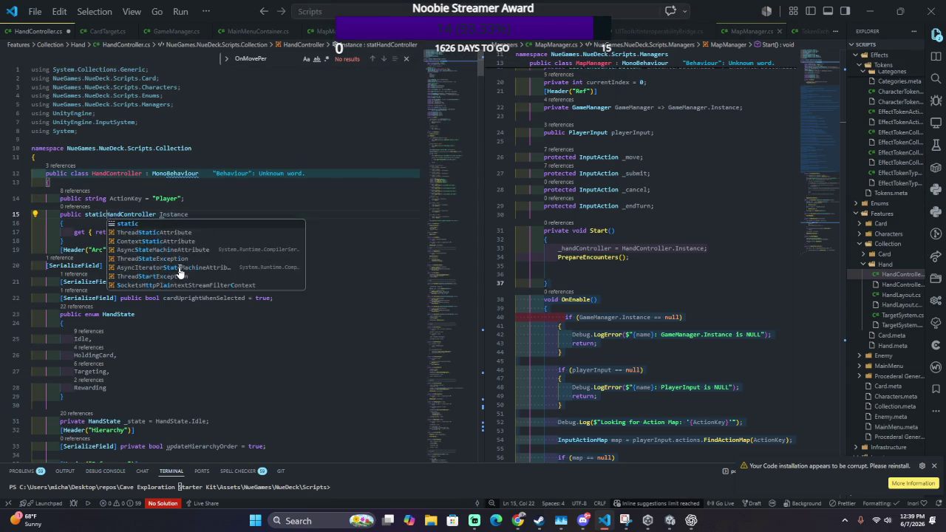
pyautogui.hotkey('alt', 'Tab')
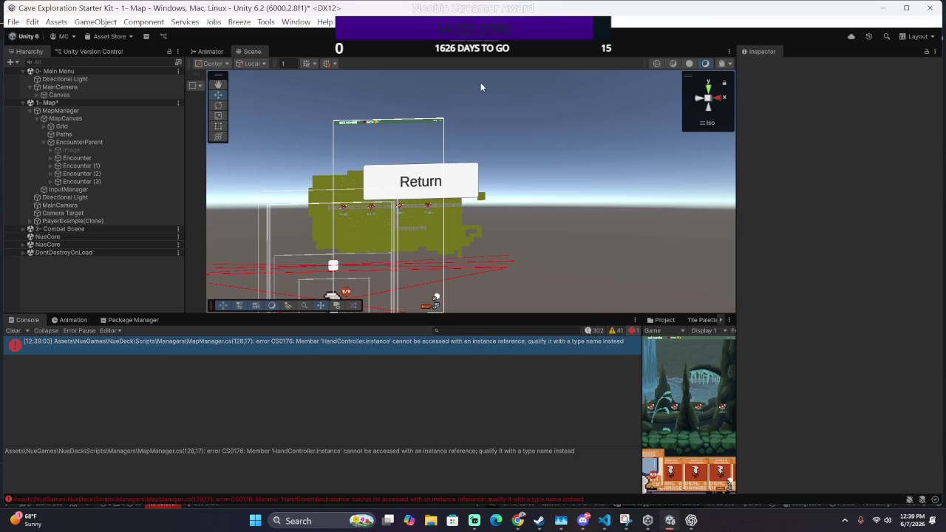
# Step: Stop the game, then open the OnDisable NullReferenceException and MapManager line-33 error in code
pyautogui.click(458, 38)
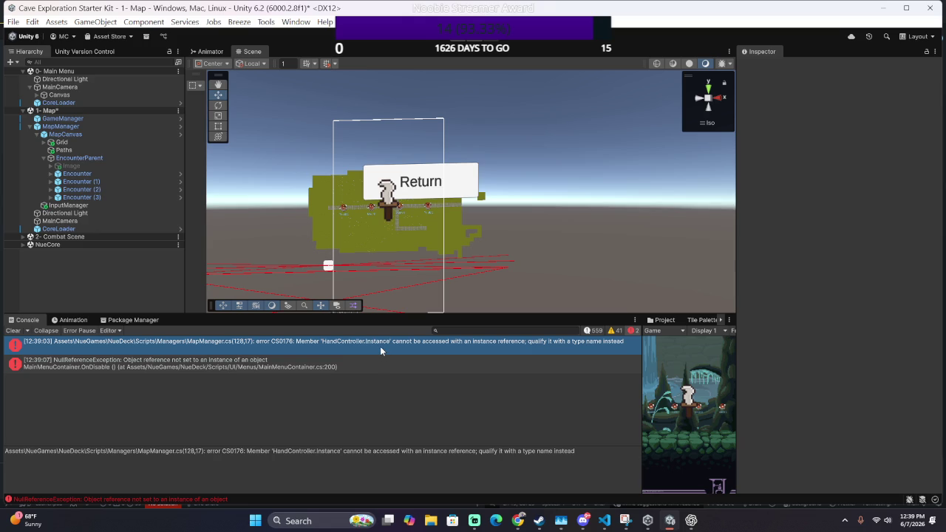
pyautogui.doubleClick(292, 361)
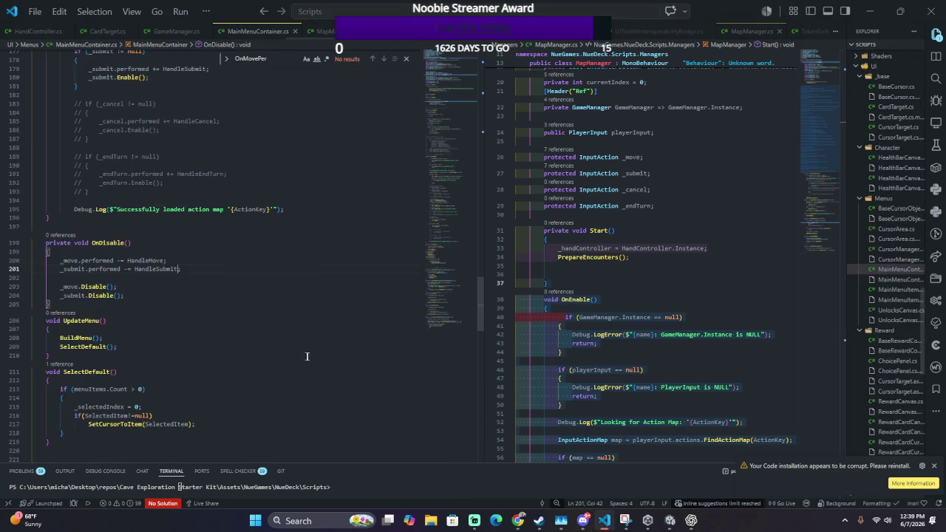
pyautogui.hotkey('alt', 'Tab')
pyautogui.doubleClick(352, 345)
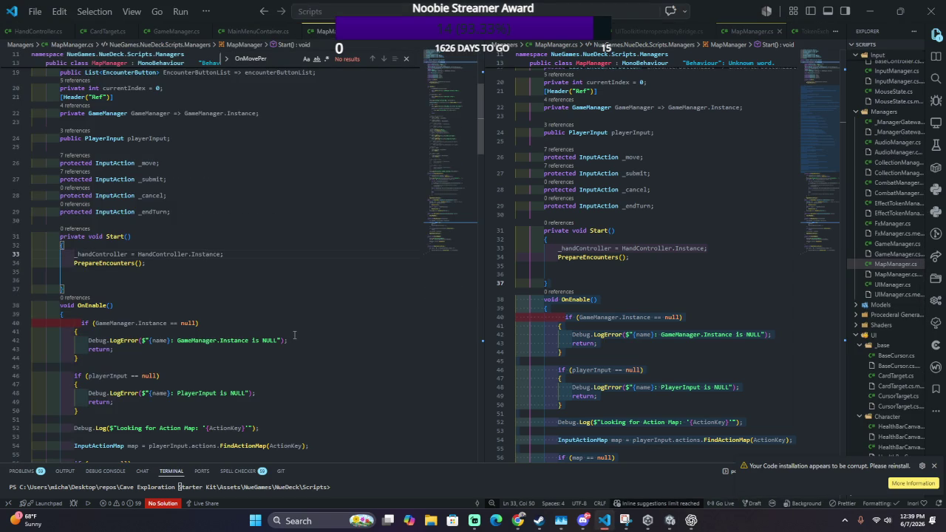
pyautogui.scroll(2, 294, 335)
pyautogui.press('Right')
pyautogui.press('Right')
pyautogui.press('Right')
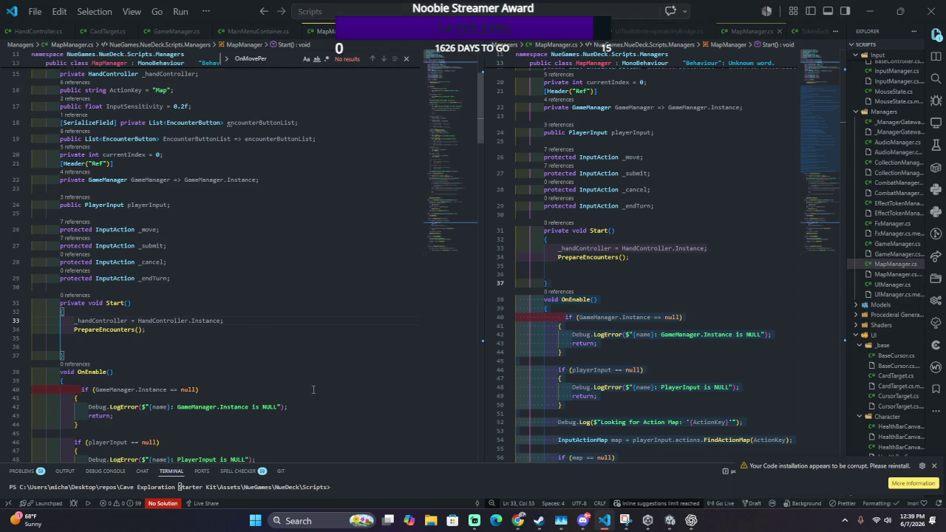
pyautogui.hotkey('alt', 'Tab')
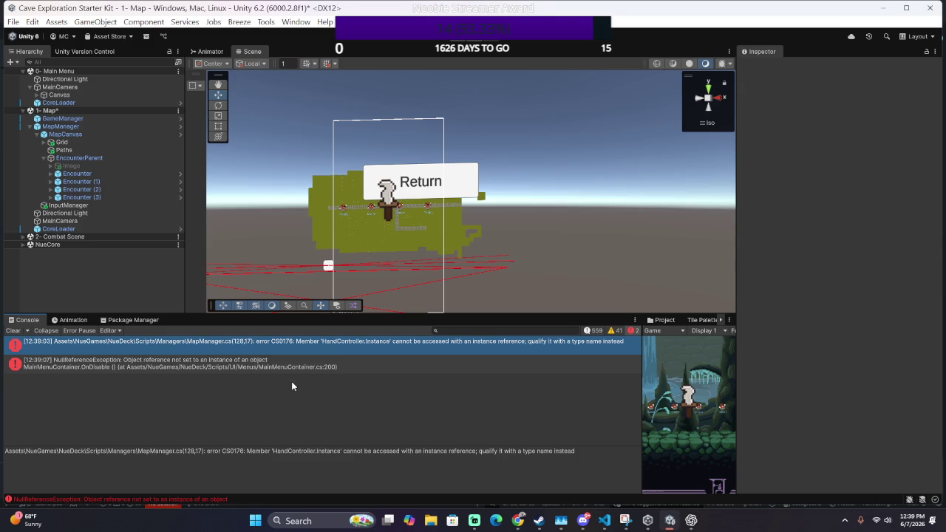
pyautogui.hotkey('alt', 'Tab')
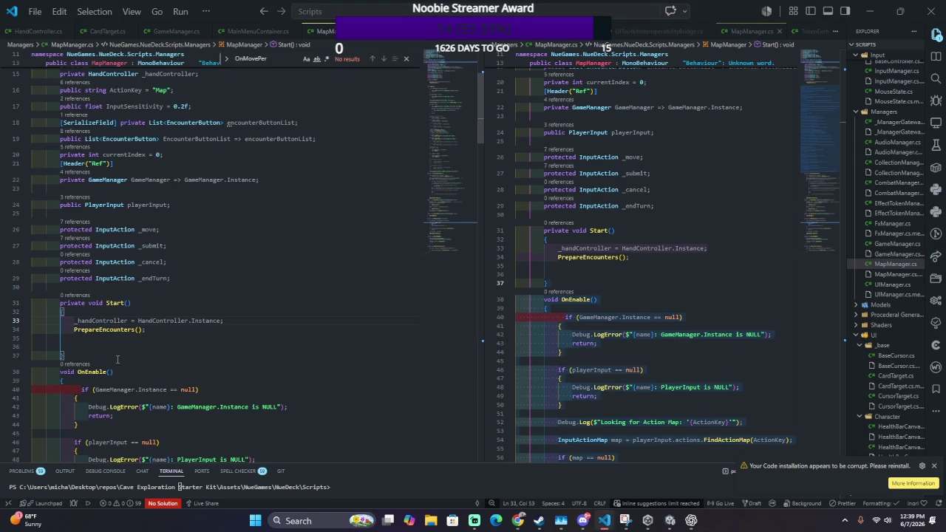
pyautogui.click(72, 320)
pyautogui.press('Left')
pyautogui.press('Left')
pyautogui.press('Down')
pyautogui.press('Down')
pyautogui.press('Down')
pyautogui.hotkey('ctrl', 'z')
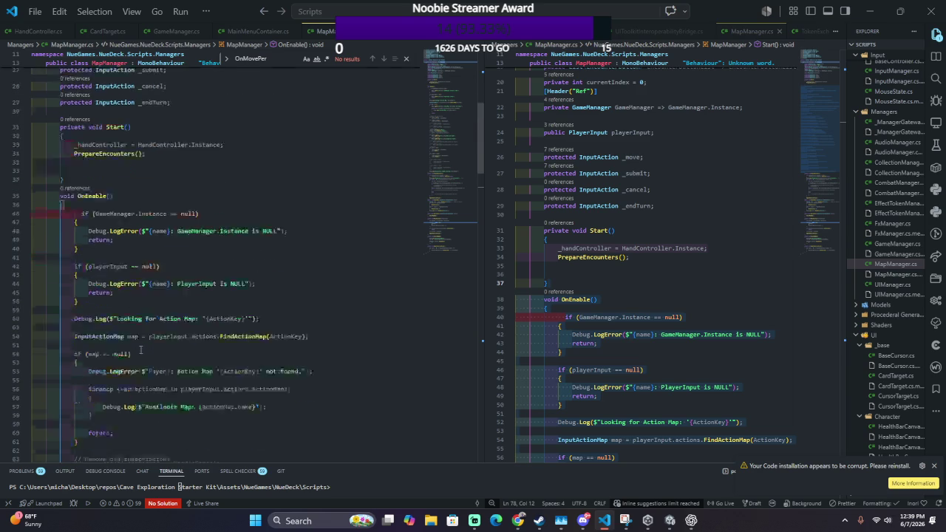
pyautogui.scroll(3, 146, 343)
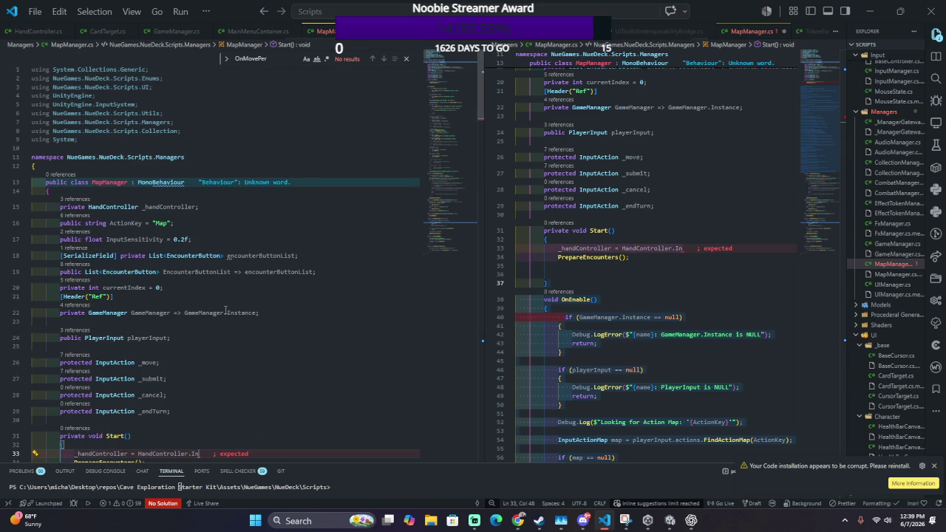
pyautogui.scroll(-2, 93, 299)
pyautogui.scroll(-1, 93, 299)
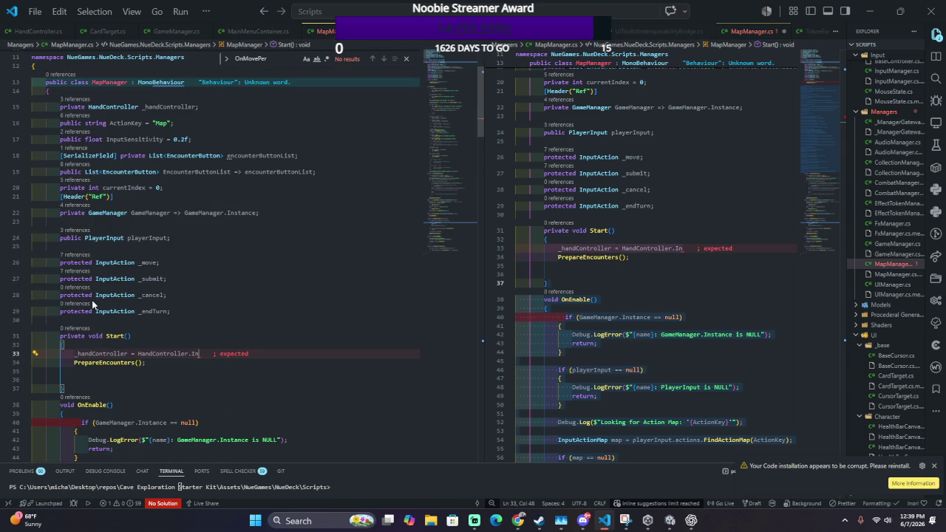
pyautogui.write('stance')
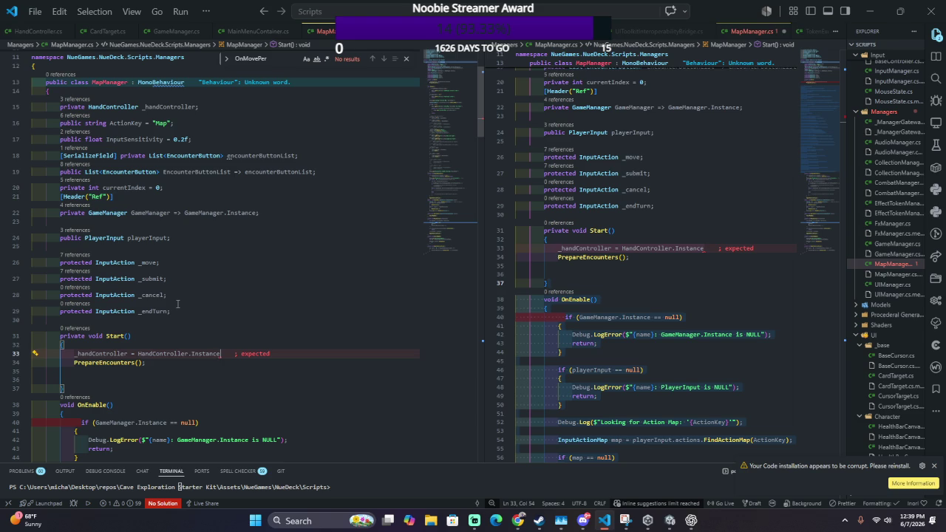
pyautogui.write(';')
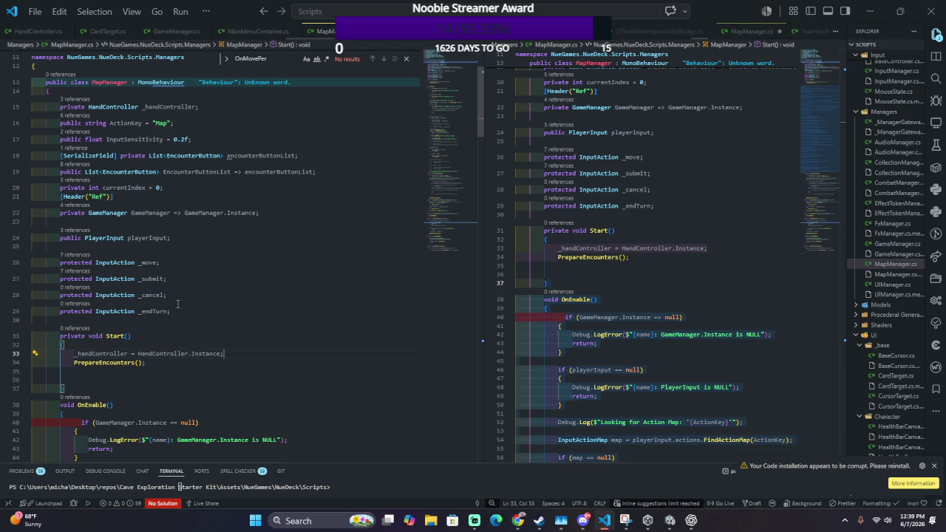
pyautogui.hotkey('ctrl', 'o')
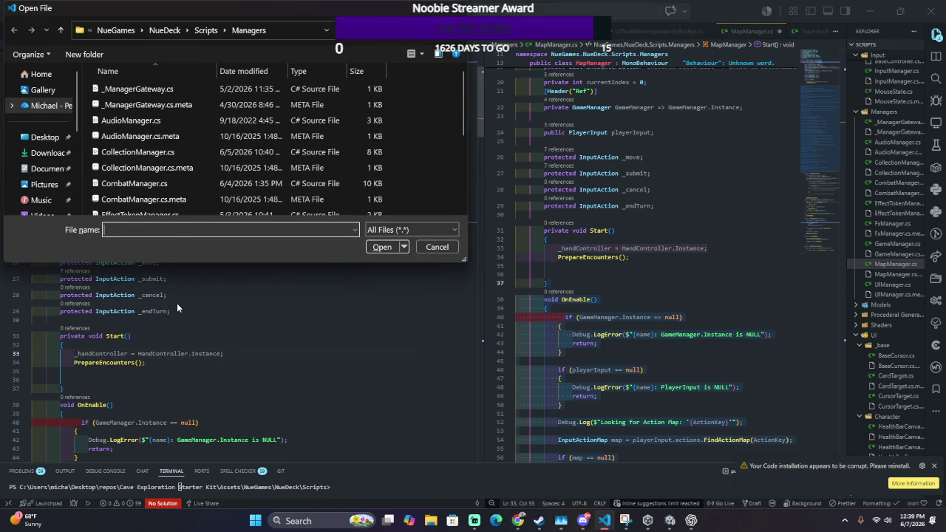
# Step: Open HandController.cs and go to the declaration of its static _instance field from the Instance getter
pyautogui.press('Escape')
pyautogui.moveTo(579, 241); pyautogui.dragTo(708, 234)
pyautogui.hotkey('ctrl', 'p')
pyautogui.write('HandCon')
pyautogui.press('Return')
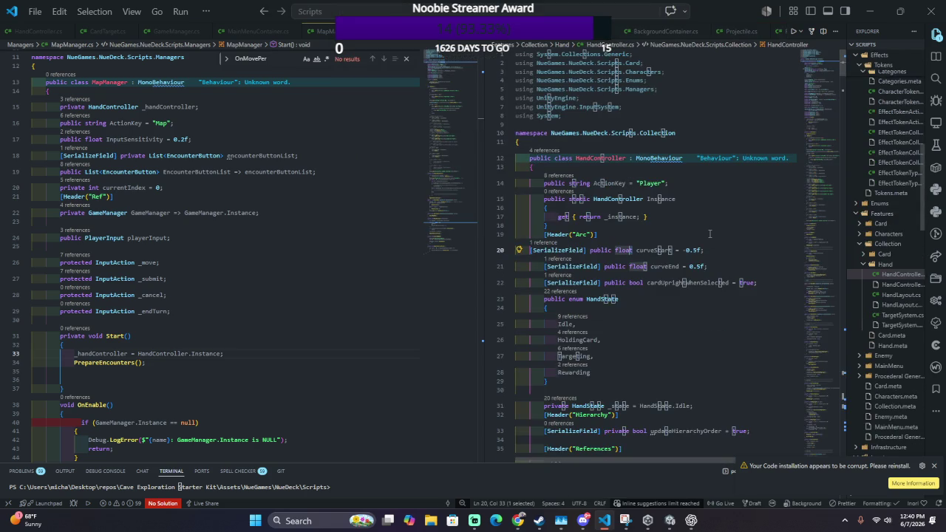
pyautogui.click(575, 199)
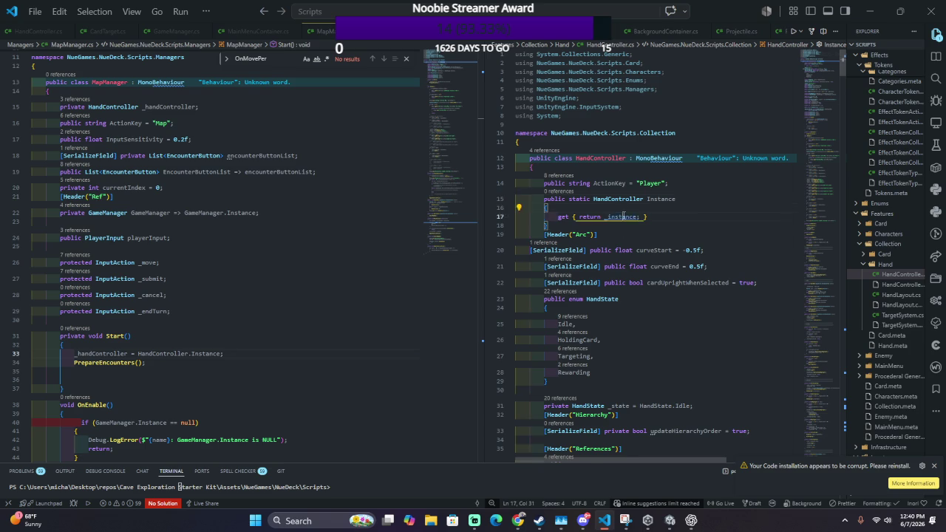
pyautogui.keyDown('ctrl'); pyautogui.click(617, 216); pyautogui.keyUp('ctrl')
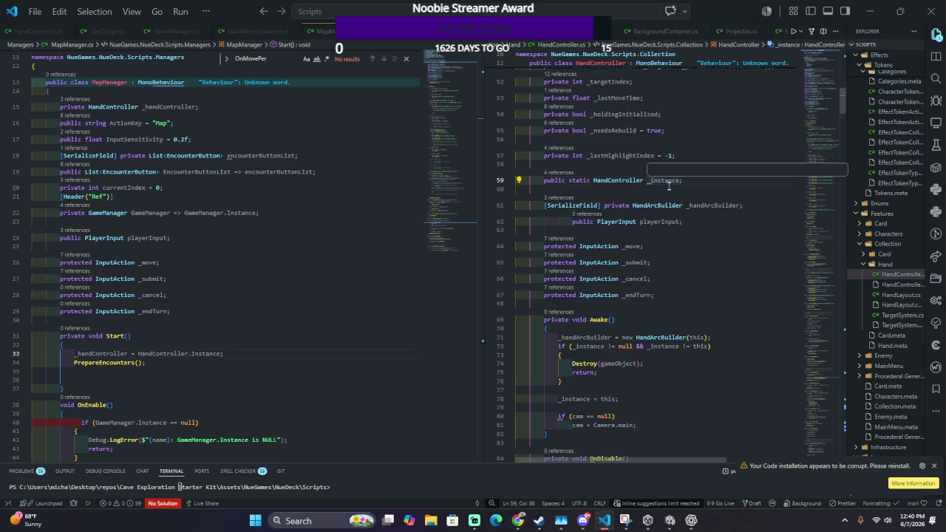
# Step: Put the caret back in MapManager.cs, then bring the Unity project window to the front
pyautogui.hotkey('alt', 'Tab')
pyautogui.press('Tab')
pyautogui.press('Tab')
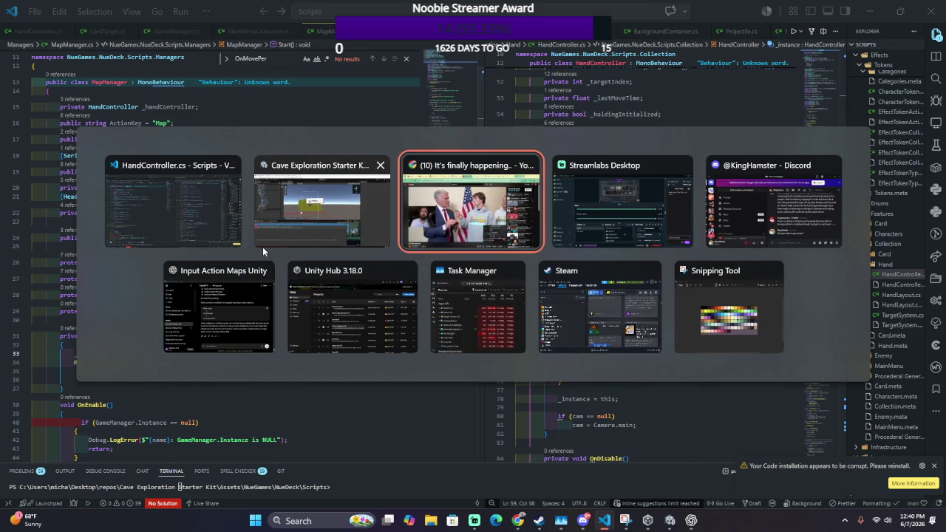
pyautogui.hotkey('alt', 'Tab')
pyautogui.press('Tab')
pyautogui.press('Tab')
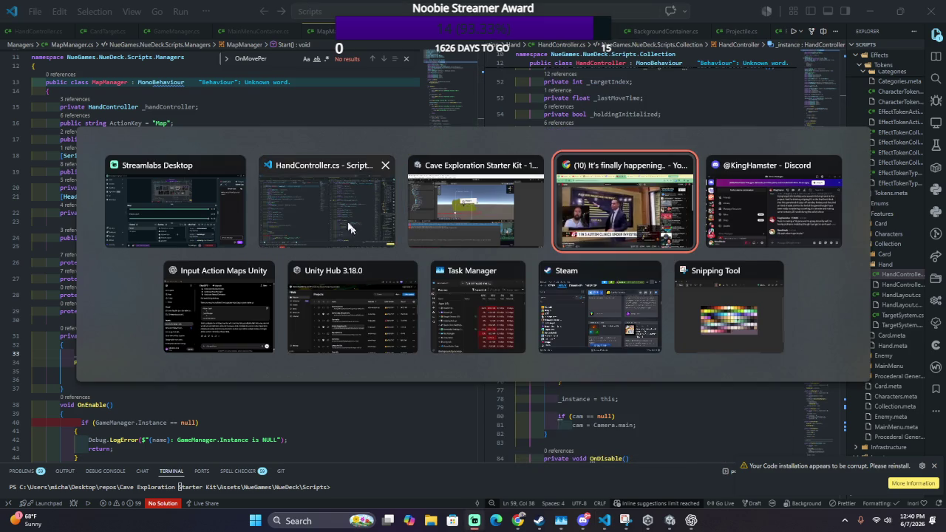
pyautogui.click(267, 238)
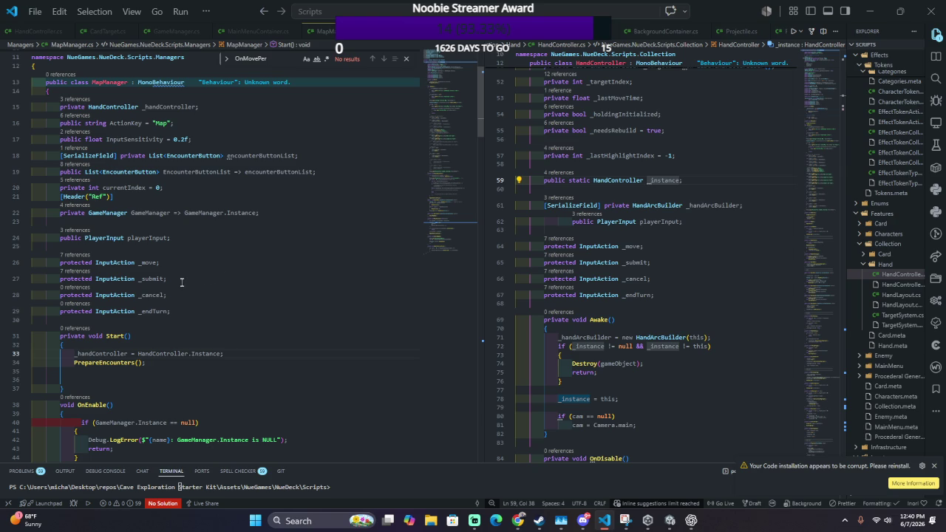
pyautogui.click(232, 282)
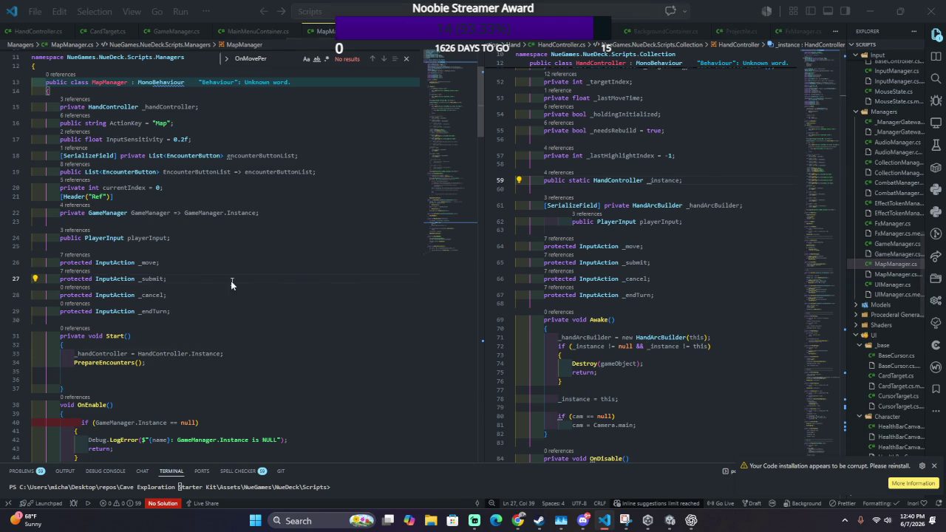
pyautogui.hotkey('alt', 'Tab')
pyautogui.press('Tab')
pyautogui.press('Tab')
pyautogui.click(512, 227)
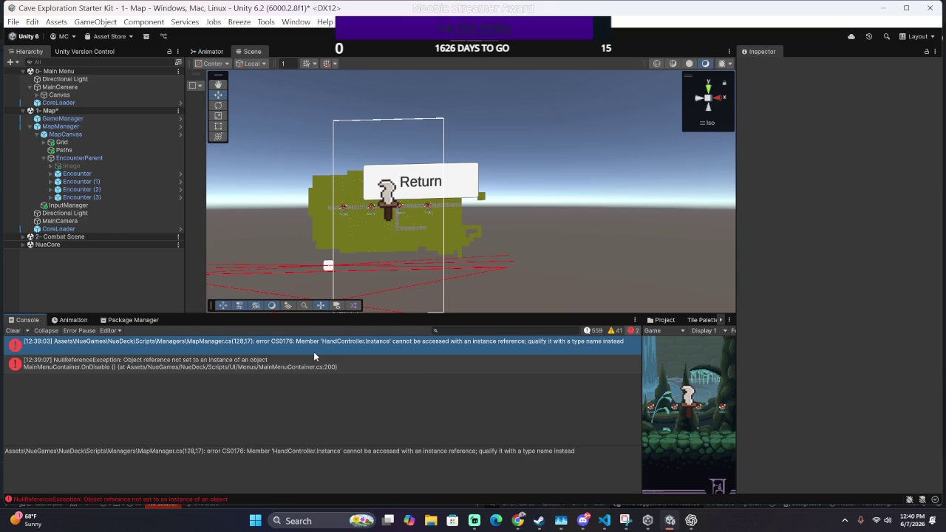
# Step: From Unity's Console, open the CS0176 HandController.Instance error at MapManager.cs line 128 in VS Code
pyautogui.hotkey('alt', 'Tab')
pyautogui.press('Escape')
pyautogui.hotkey('alt', 'Tab')
pyautogui.press('Tab')
pyautogui.press('Tab')
pyautogui.press('Escape')
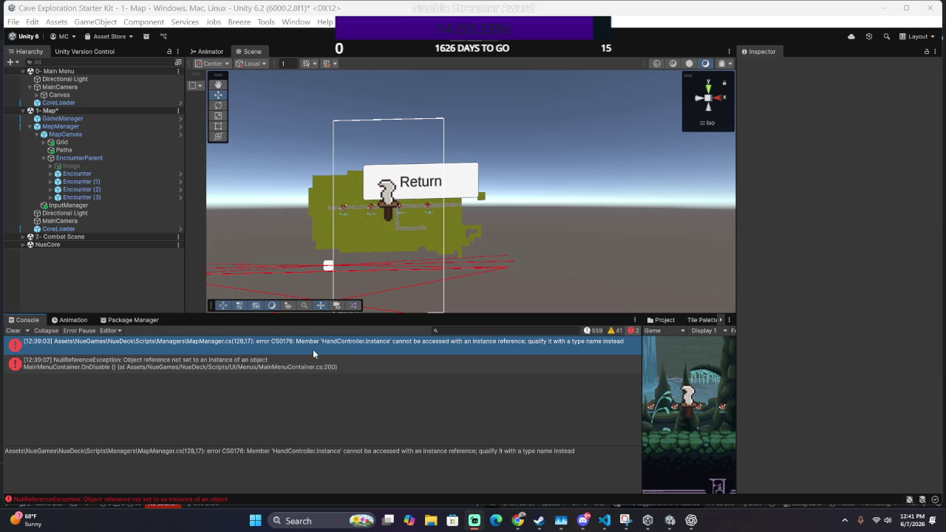
pyautogui.doubleClick(316, 354)
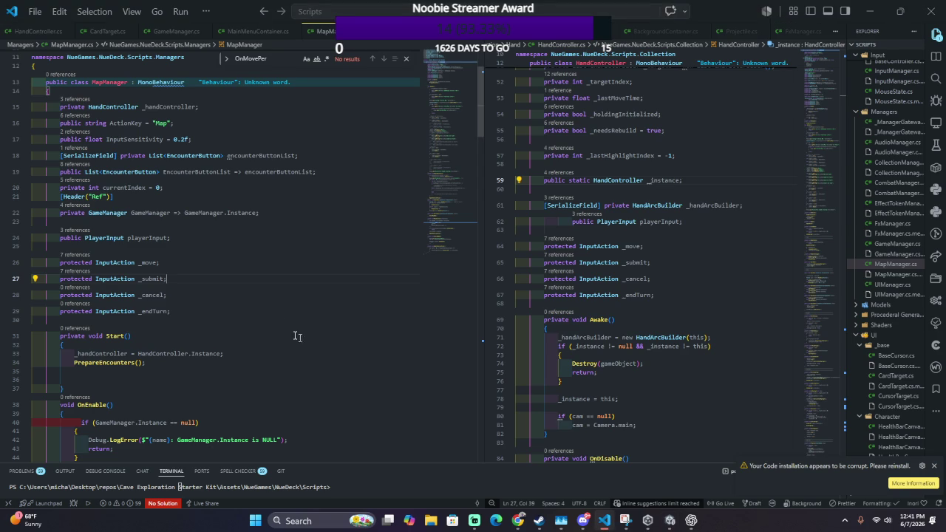
pyautogui.click(172, 212)
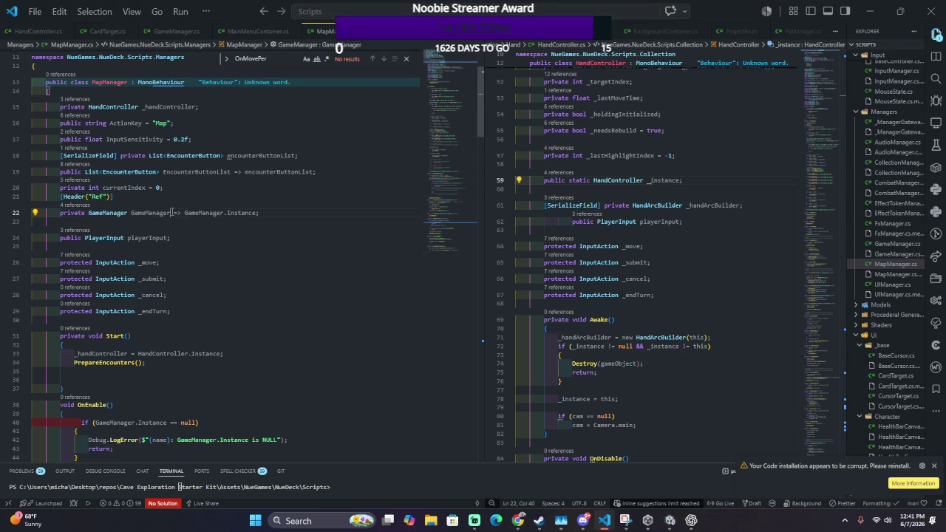
pyautogui.hotkey('alt', 'Tab')
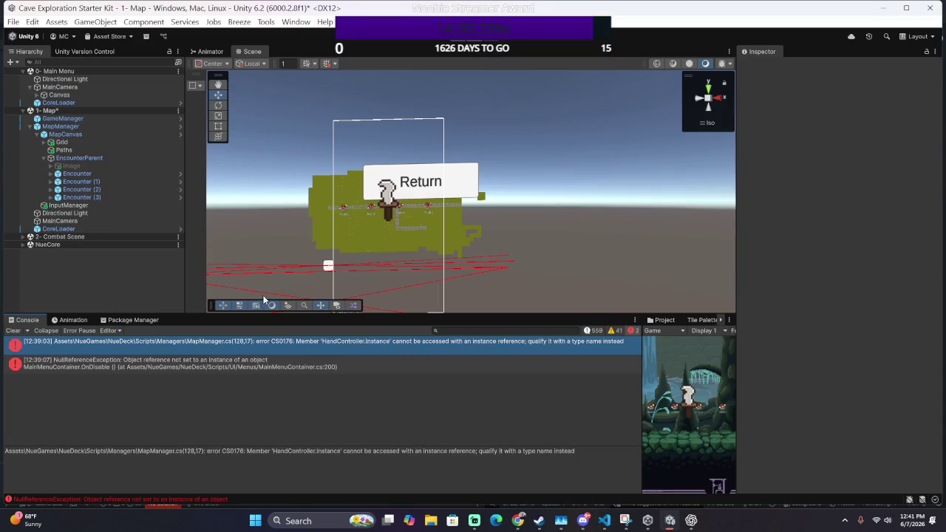
pyautogui.hotkey('alt', 'Tab')
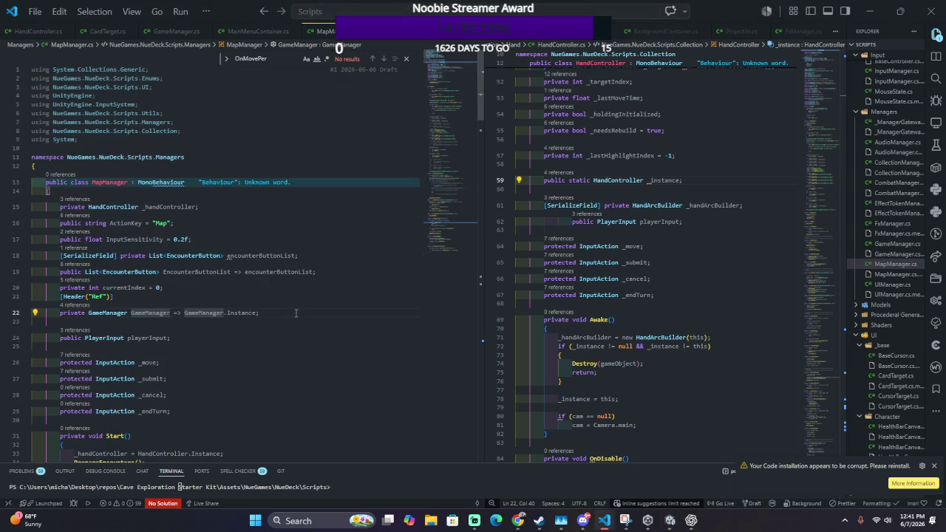
pyautogui.scroll(-5, 295, 313)
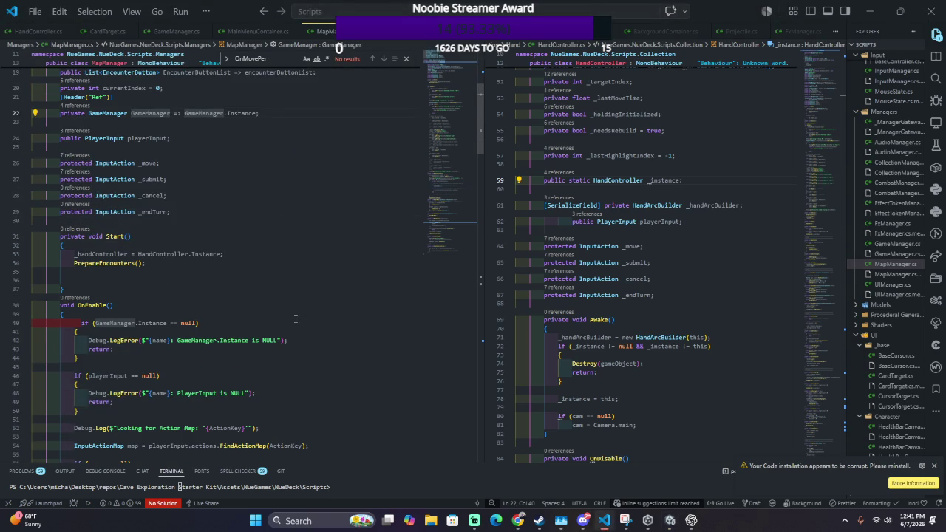
pyautogui.scroll(-1, 295, 318)
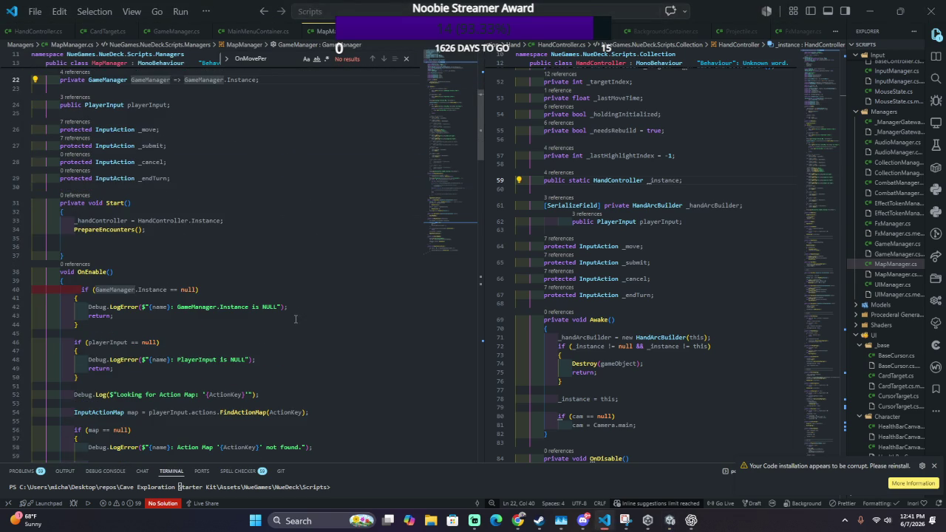
pyautogui.scroll(-3, 294, 319)
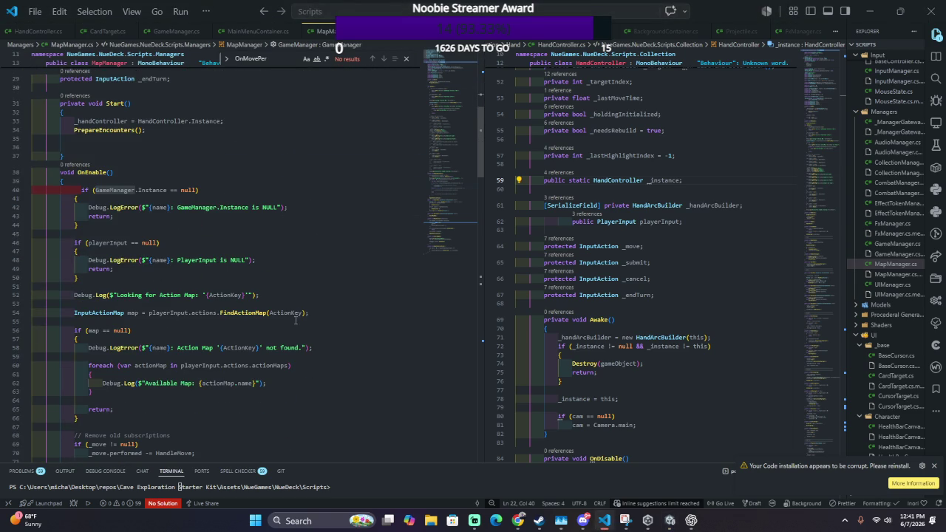
pyautogui.keyDown('ctrl'); pyautogui.click(111, 242); pyautogui.keyUp('ctrl')
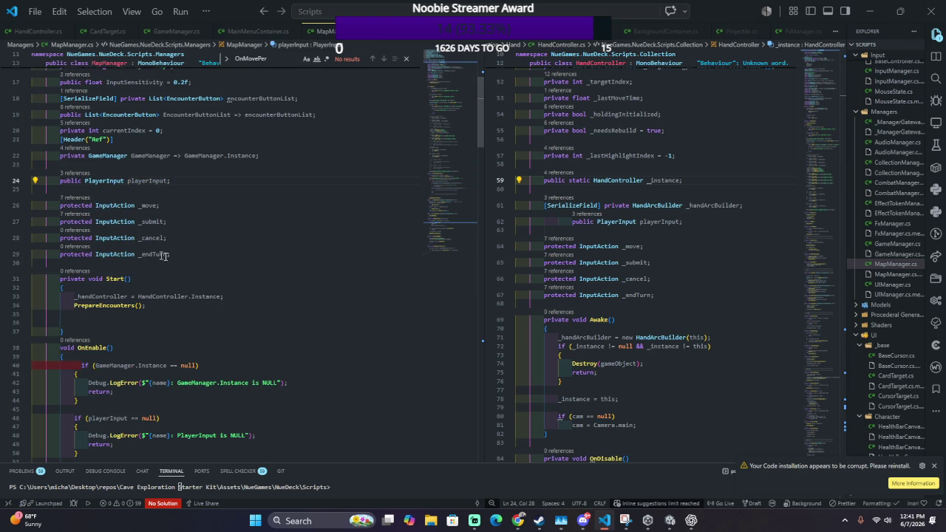
pyautogui.click(213, 316)
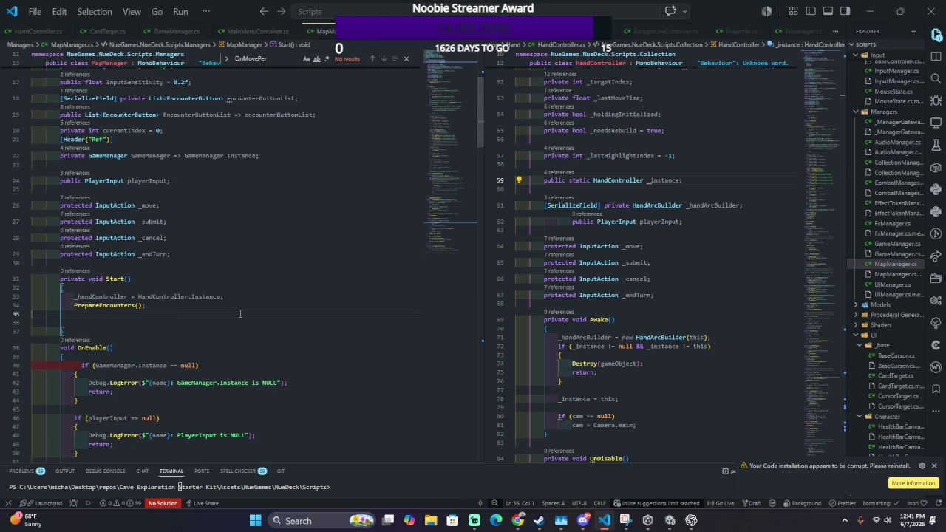
pyautogui.click(273, 297)
pyautogui.scroll(10, 626, 225)
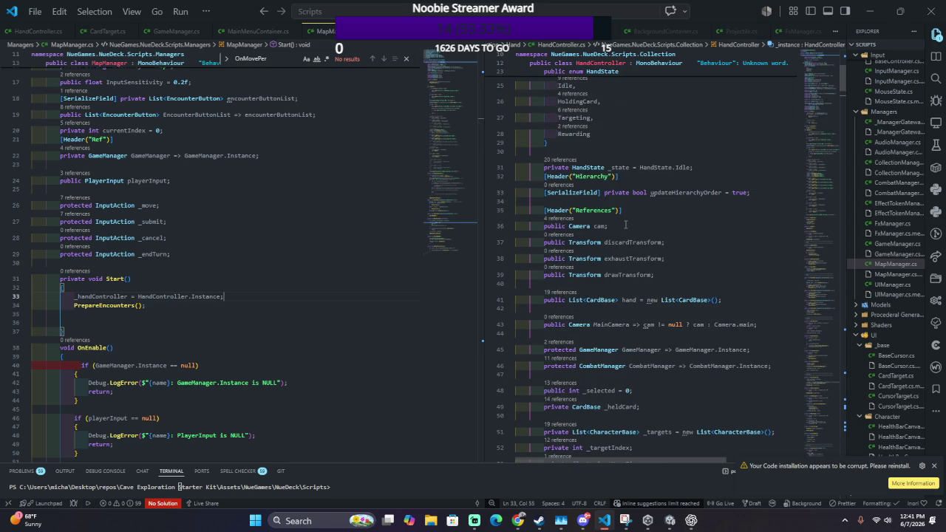
pyautogui.scroll(3, 625, 226)
pyautogui.scroll(3, 625, 231)
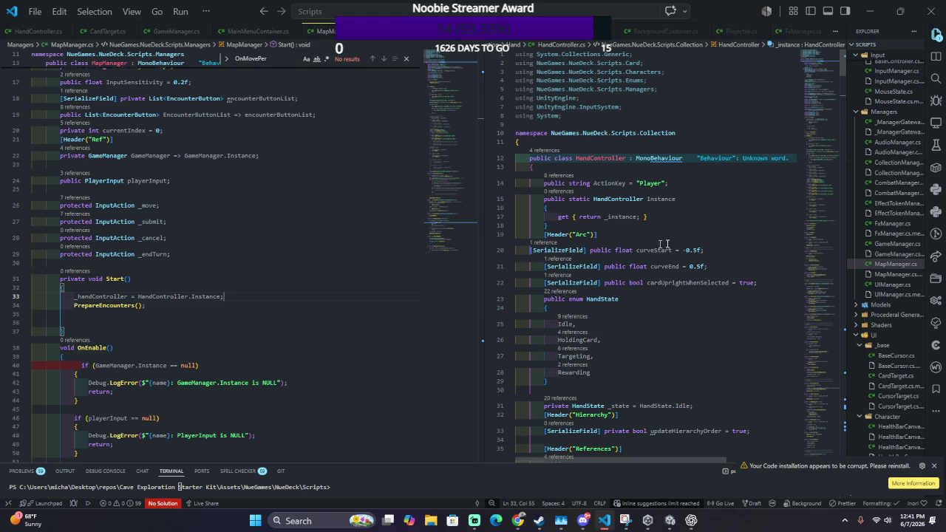
pyautogui.scroll(-1, 718, 219)
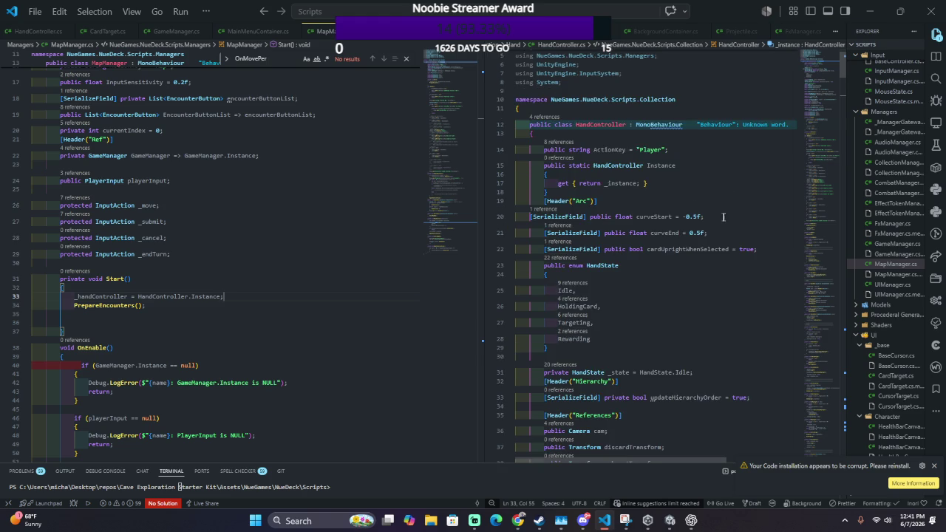
pyautogui.scroll(-1, 712, 213)
pyautogui.scroll(-3, 713, 210)
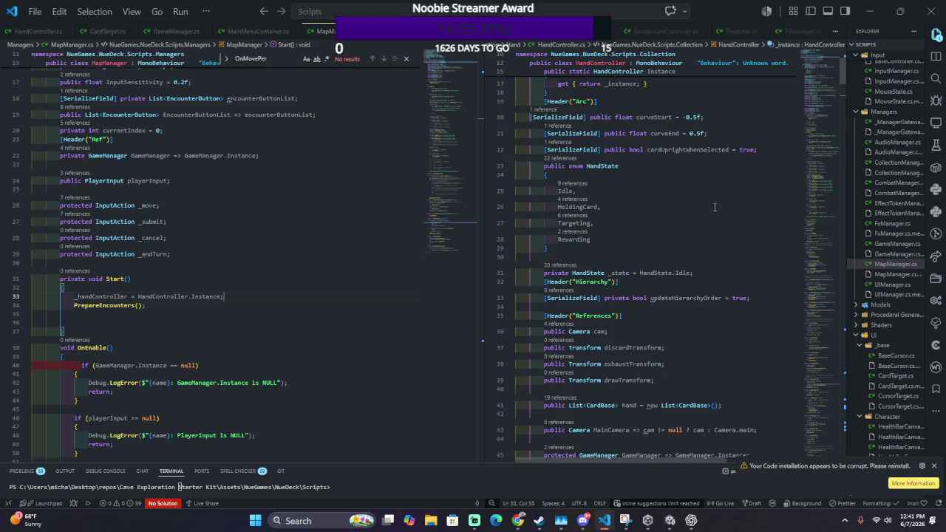
pyautogui.scroll(-8, 714, 207)
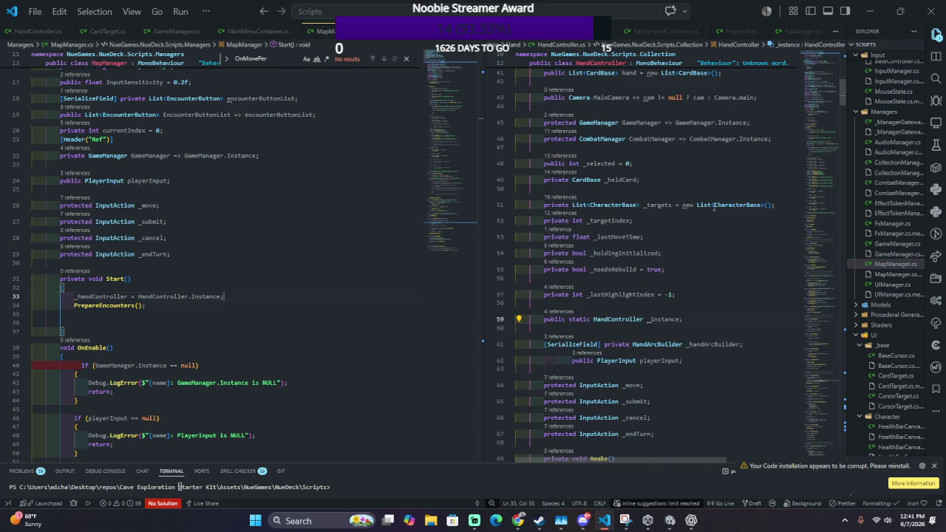
pyautogui.scroll(-1, 714, 206)
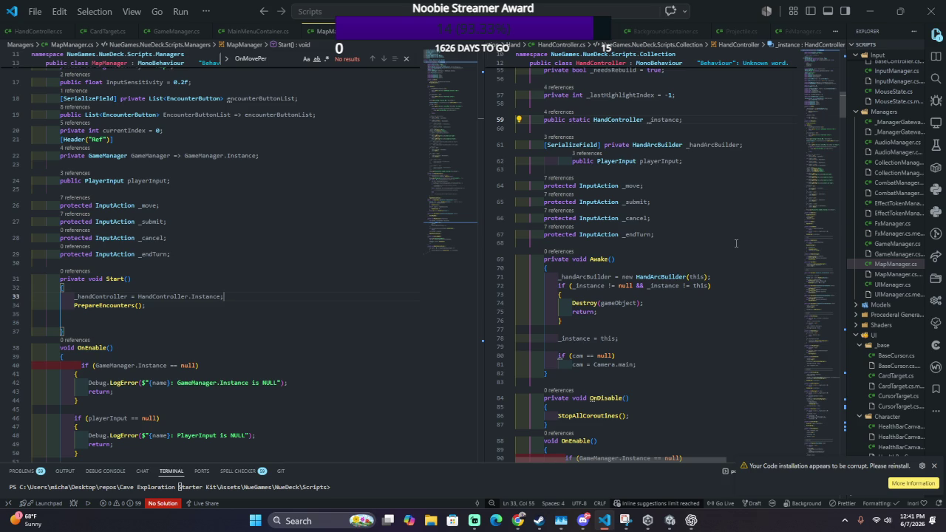
pyautogui.scroll(-5, 736, 244)
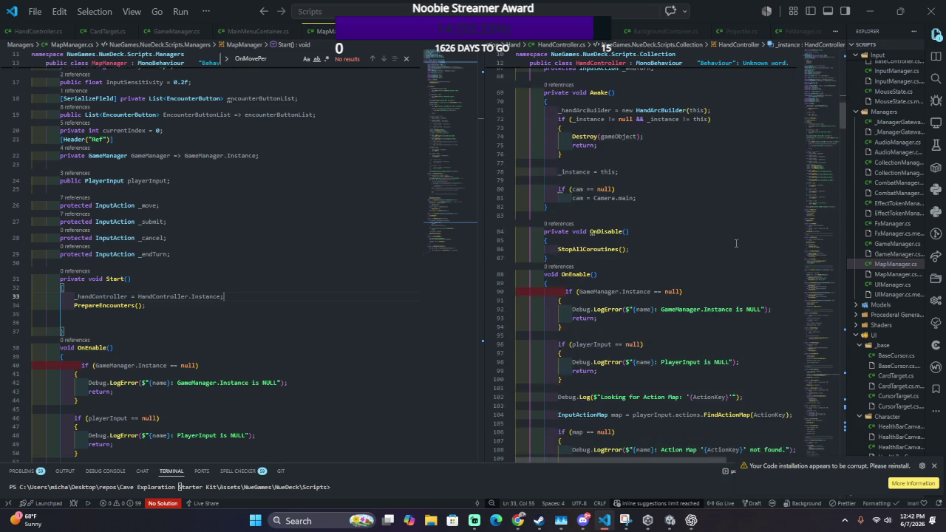
pyautogui.scroll(-2, 736, 244)
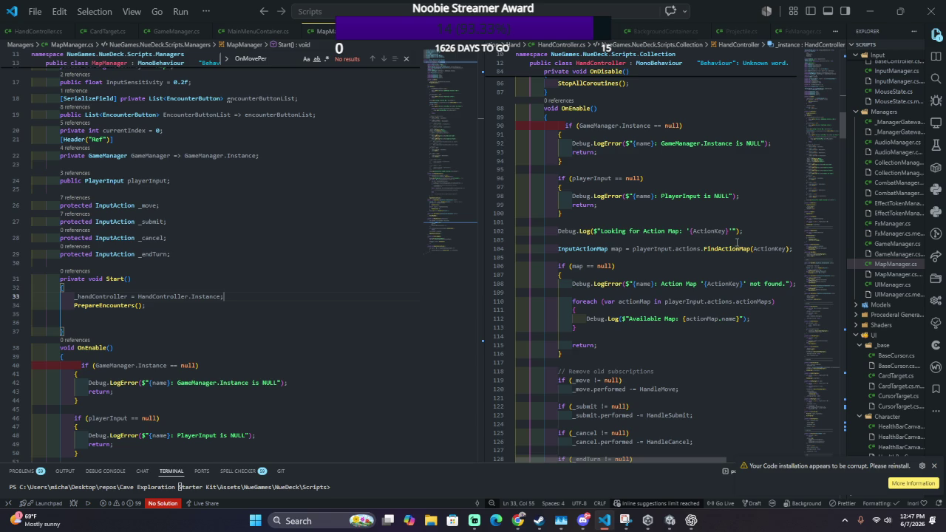
# Step: Close the Snipping Tool window and switch to the Cave Exploration Starter Kit Unity editor
pyautogui.press('super')
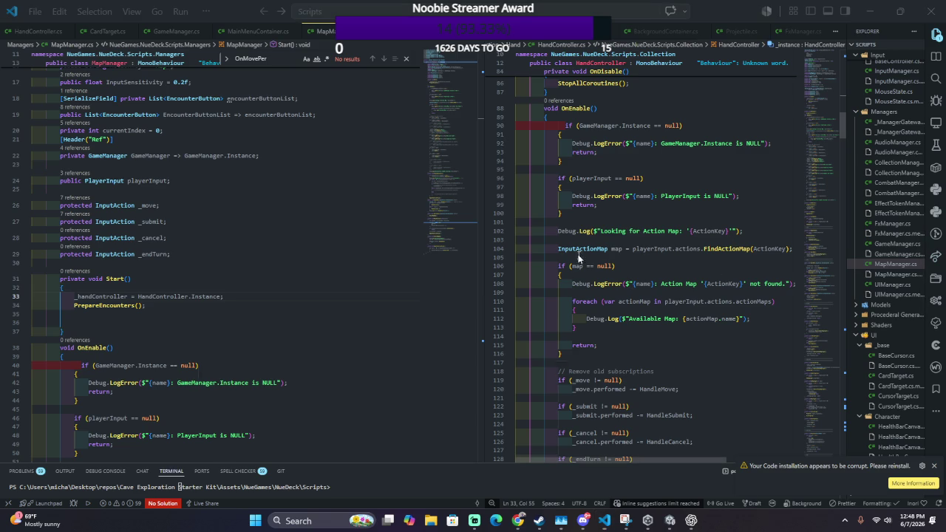
pyautogui.hotkey('alt', 'Tab')
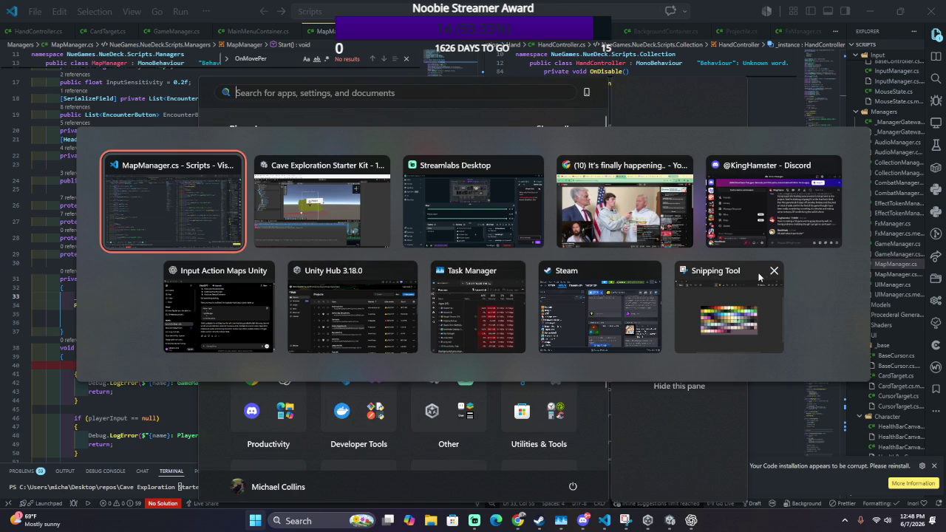
pyautogui.click(775, 271)
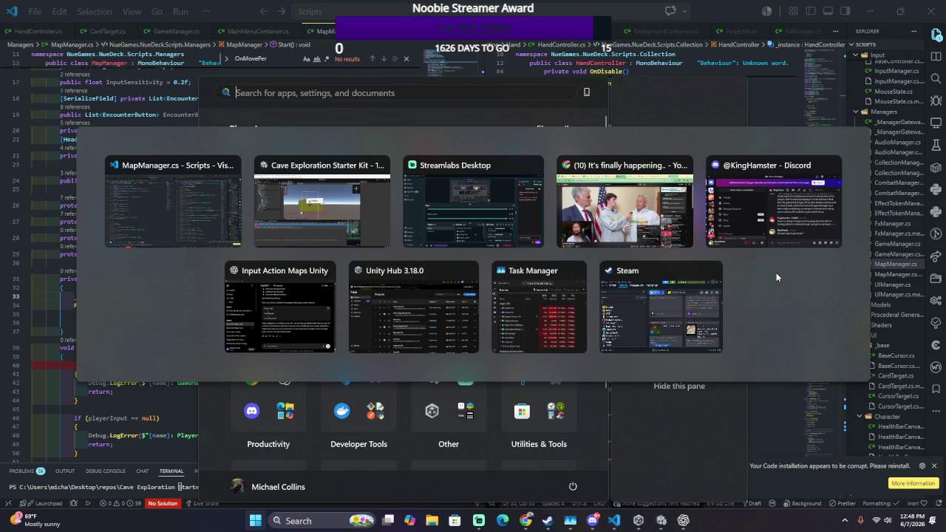
pyautogui.click(624, 453)
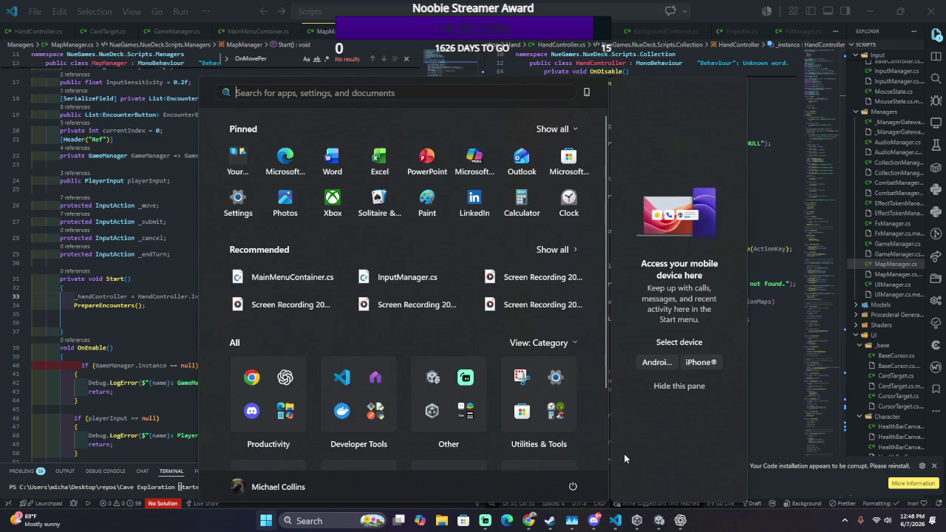
pyautogui.hotkey('alt', 'Tab')
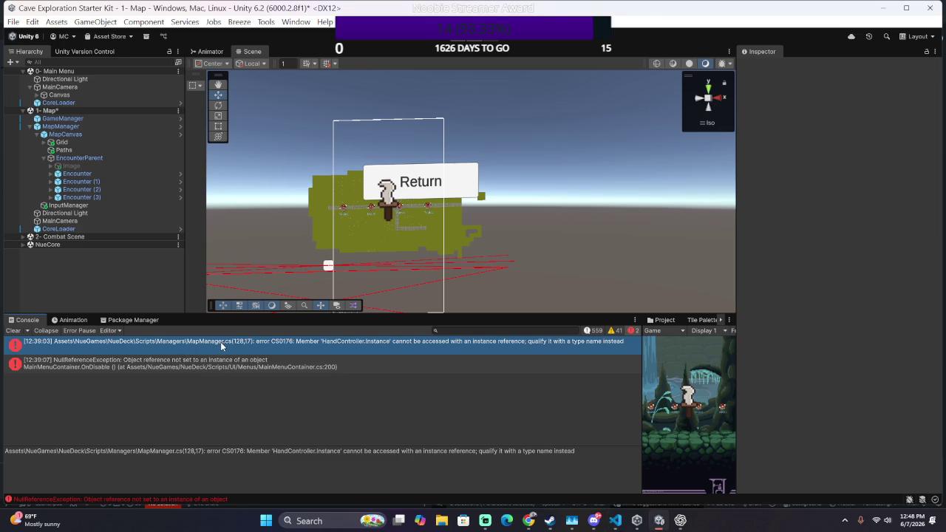
# Step: Open MapManager.cs from the CS0176 console error and delete the blank lines in Start
pyautogui.doubleClick(220, 342)
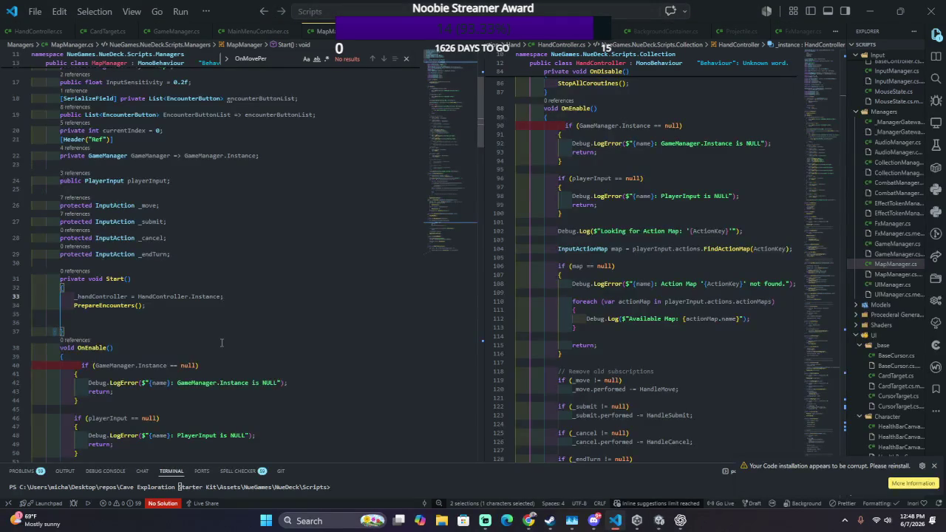
pyautogui.click(213, 314)
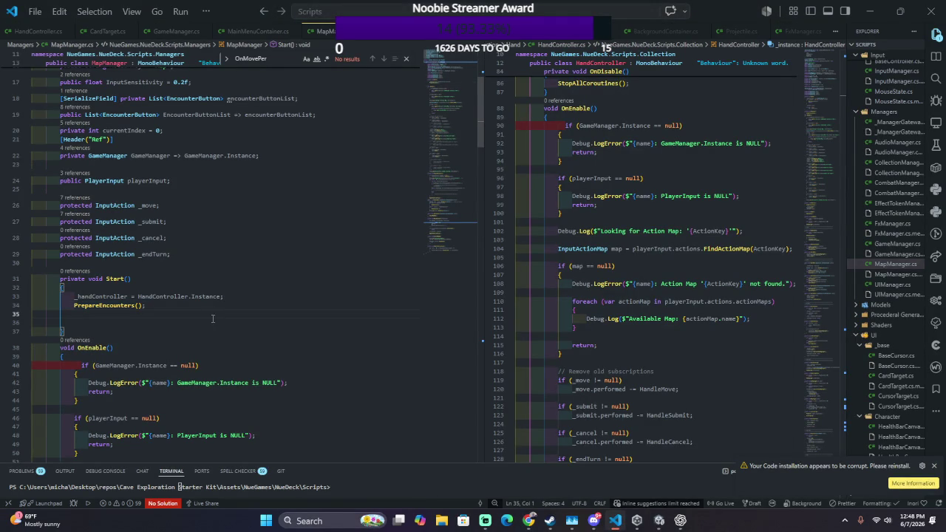
pyautogui.moveTo(218, 317); pyautogui.dragTo(215, 325)
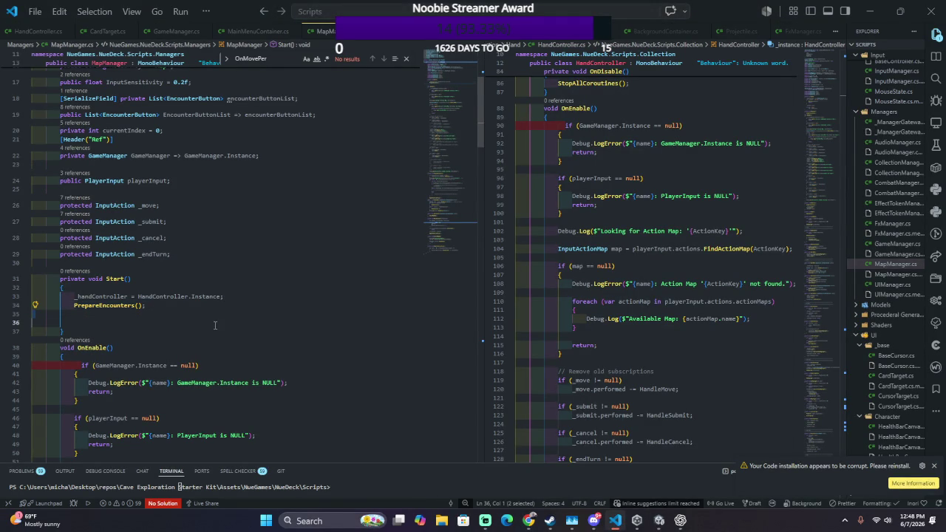
pyautogui.press('BackSpace')
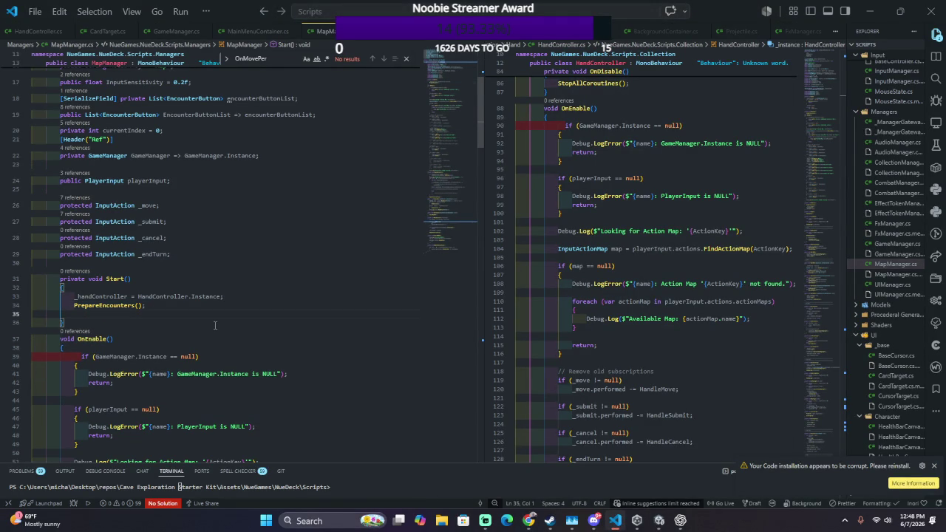
pyautogui.press('BackSpace')
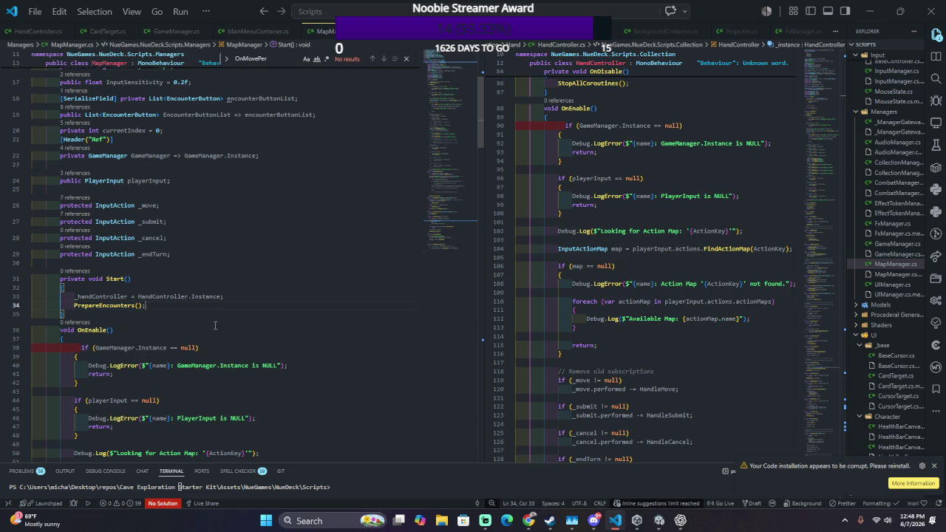
# Step: Delete the _handController = HandController.Instance assignment line from Start
pyautogui.keyDown('ctrl'); pyautogui.click(101, 296); pyautogui.keyUp('ctrl')
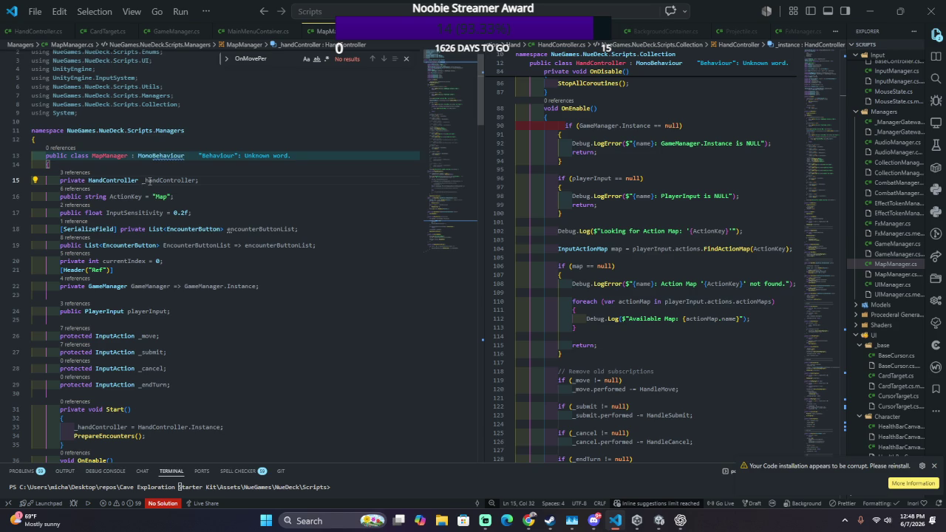
pyautogui.scroll(-5, 133, 360)
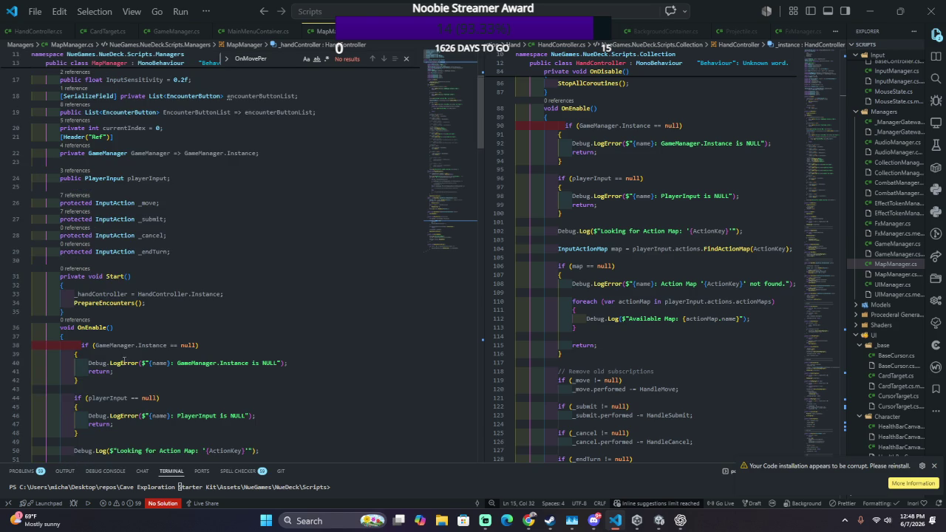
pyautogui.scroll(2, 124, 361)
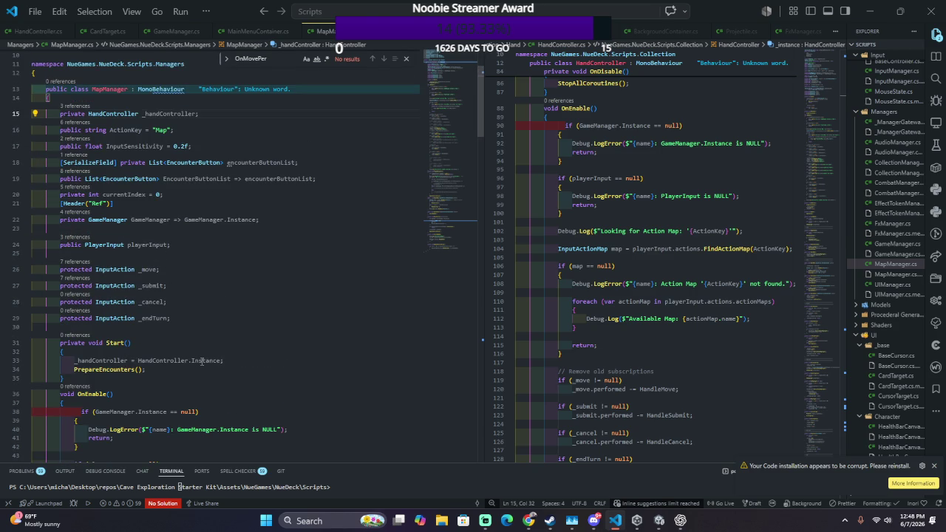
pyautogui.click(201, 360)
pyautogui.moveTo(220, 330); pyautogui.dragTo(210, 338)
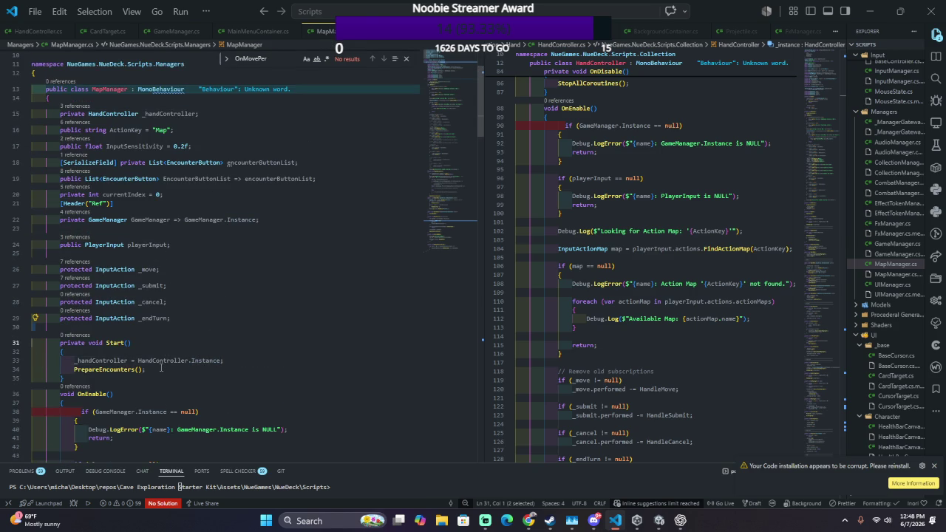
pyautogui.doubleClick(161, 365)
pyautogui.keyDown('shift'); pyautogui.click(222, 361); pyautogui.keyUp('shift')
pyautogui.press('BackSpace')
pyautogui.hotkey('shift', 'Up')
pyautogui.hotkey('shift', 'Down')
pyautogui.hotkey('shift', 'Up')
pyautogui.press('BackSpace')
# Step: Delete the _handController field declaration
pyautogui.click(198, 115)
pyautogui.hotkey('shift', 'Up')
pyautogui.press('BackSpace')
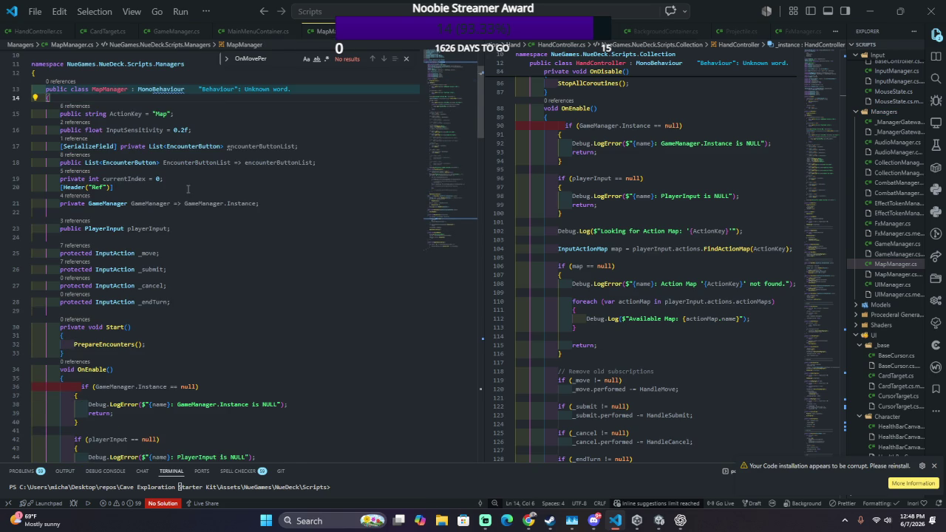
# Step: Find _handController in PrepareEncounters and replace it with HandController.Instance on line 124
pyautogui.scroll(-4, 195, 195)
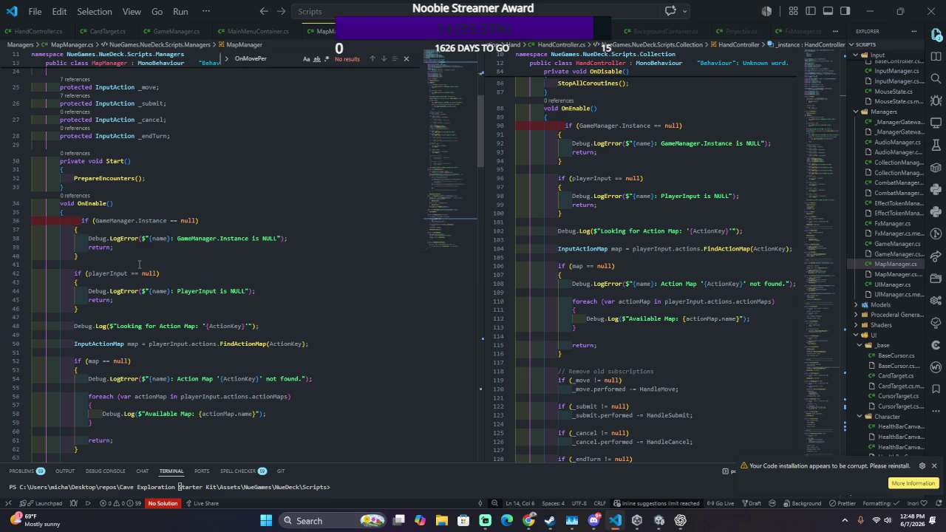
pyautogui.scroll(-4, 139, 264)
pyautogui.hotkey('ctrl', 'f')
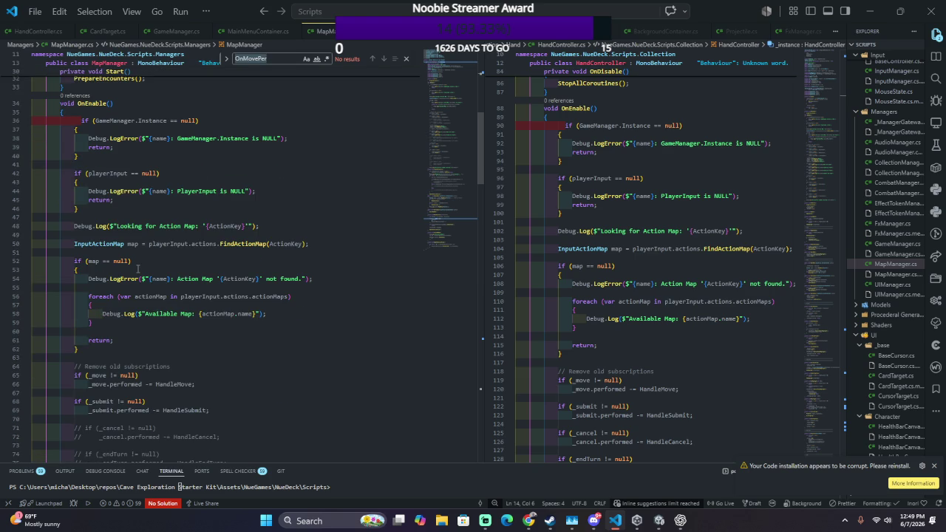
pyautogui.write('_hand')
pyautogui.press('Return')
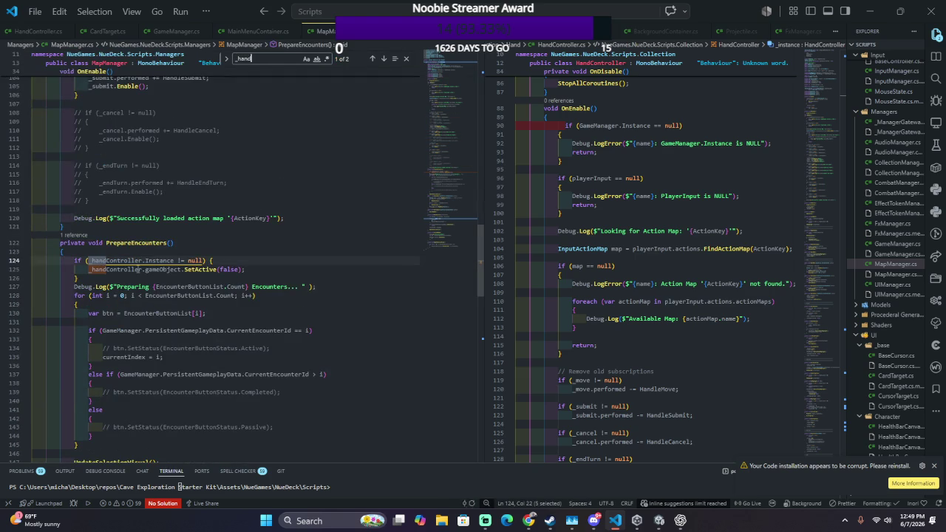
pyautogui.write('Con')
pyautogui.doubleClick(130, 260)
pyautogui.write('HandController.Instance')
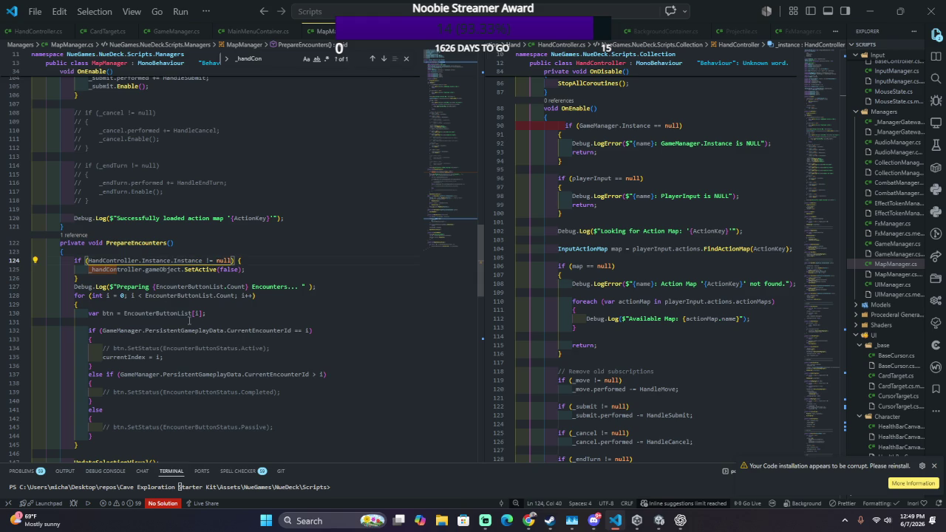
pyautogui.press('BackSpace')
pyautogui.press('BackSpace')
pyautogui.press('BackSpace')
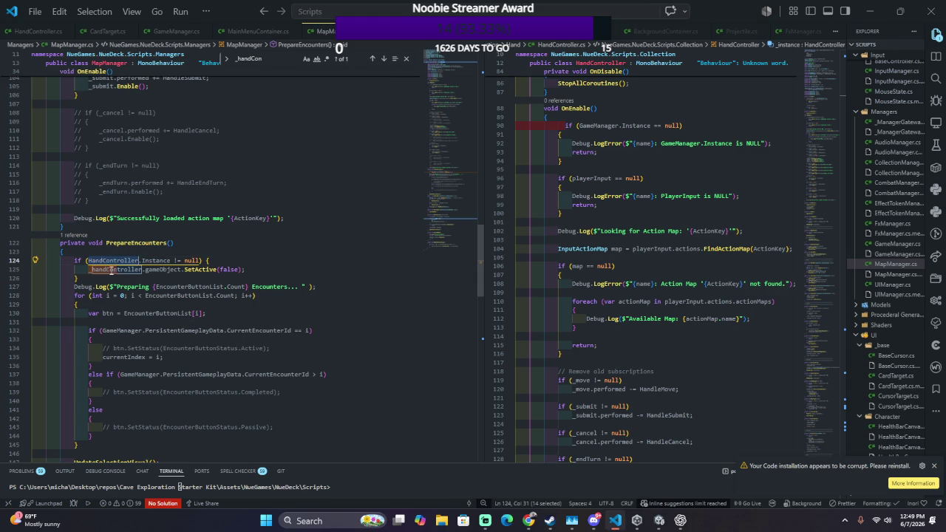
# Step: Replace _handController on line 125 with HandController.Instance and return to Unity to recompile
pyautogui.doubleClick(110, 269)
pyautogui.write('HandController')
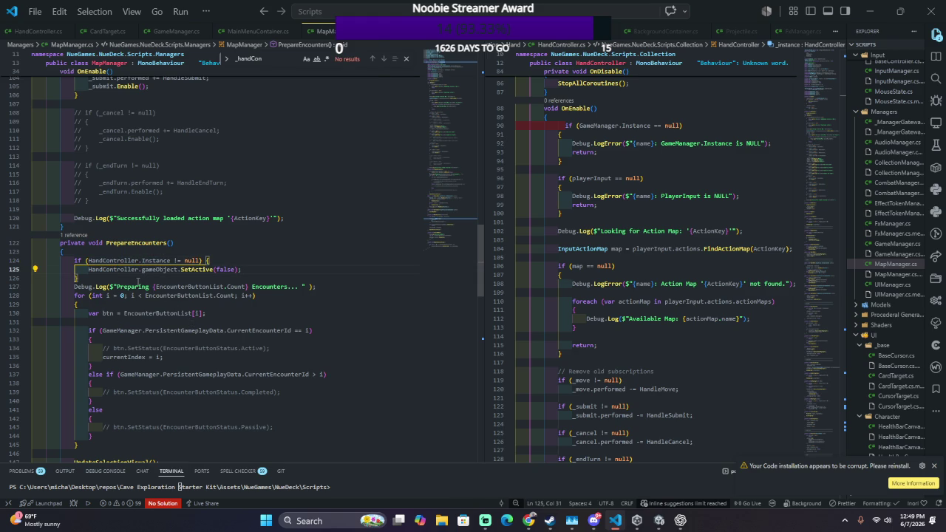
pyautogui.doubleClick(145, 260)
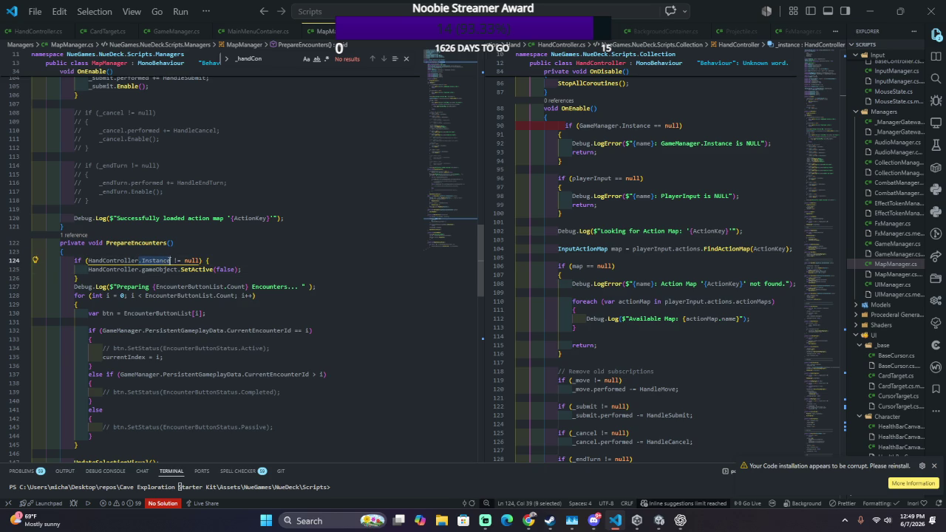
pyautogui.click(141, 270)
pyautogui.write('.Instance')
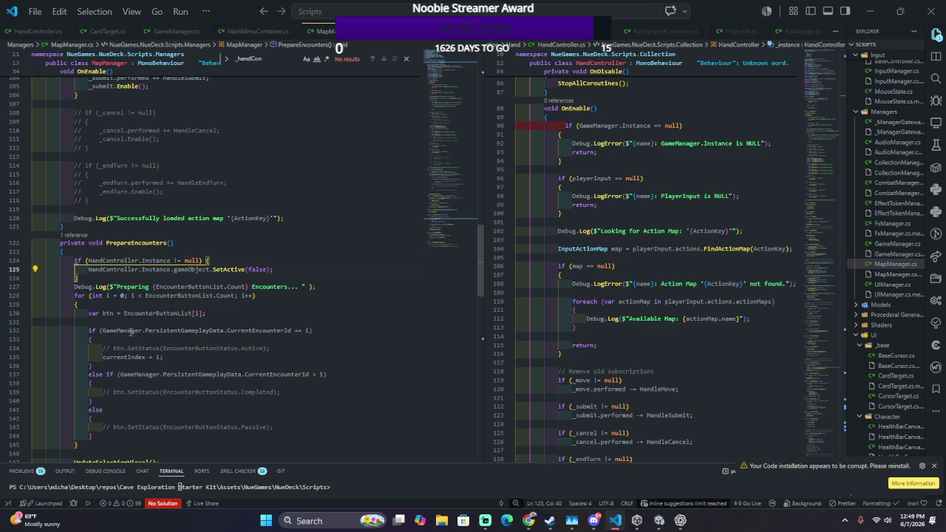
pyautogui.hotkey('alt', 'Tab')
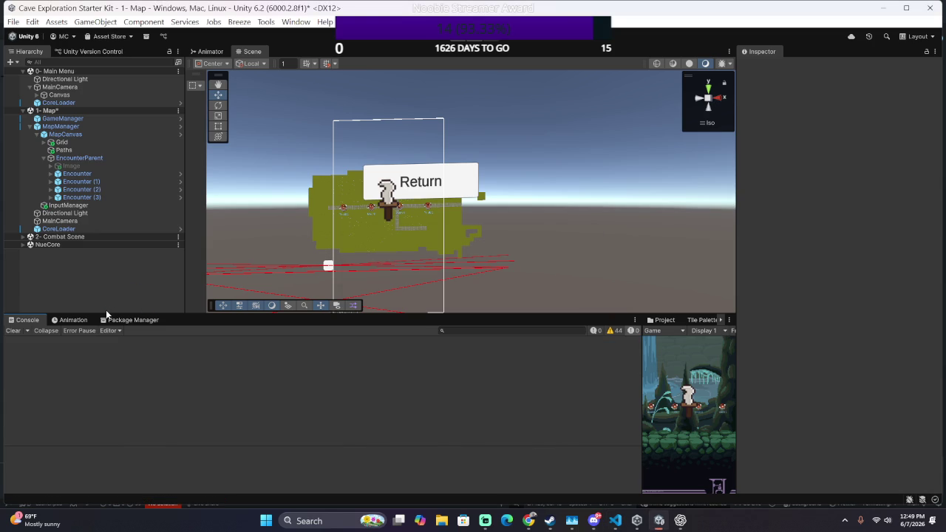
# Step: Drag the Console/Game divider left to widen the Game view
pyautogui.moveTo(640, 358); pyautogui.dragTo(492, 357)
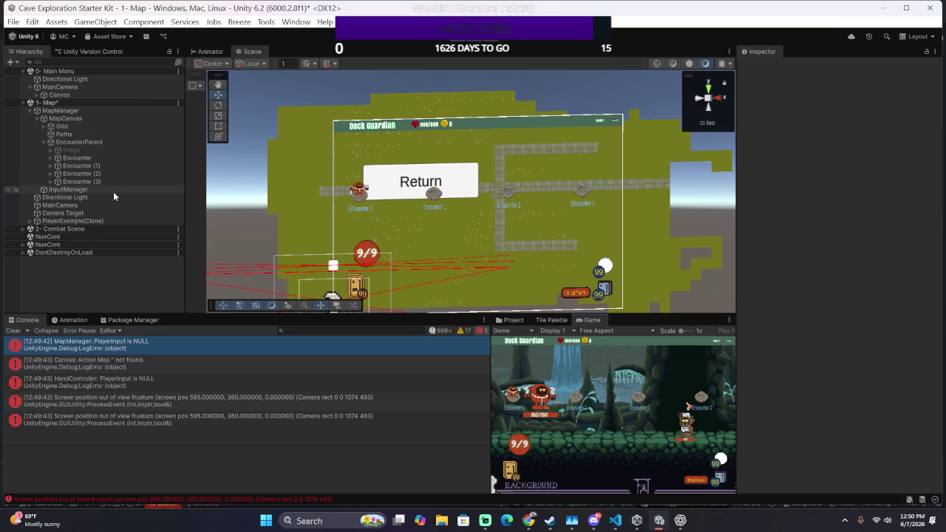
# Step: Stop play, move GameManager from 1-Map into NueCore, save, and open the PlayerInput NULL script
pyautogui.hotkey('ctrl', 's')
pyautogui.click(81, 102)
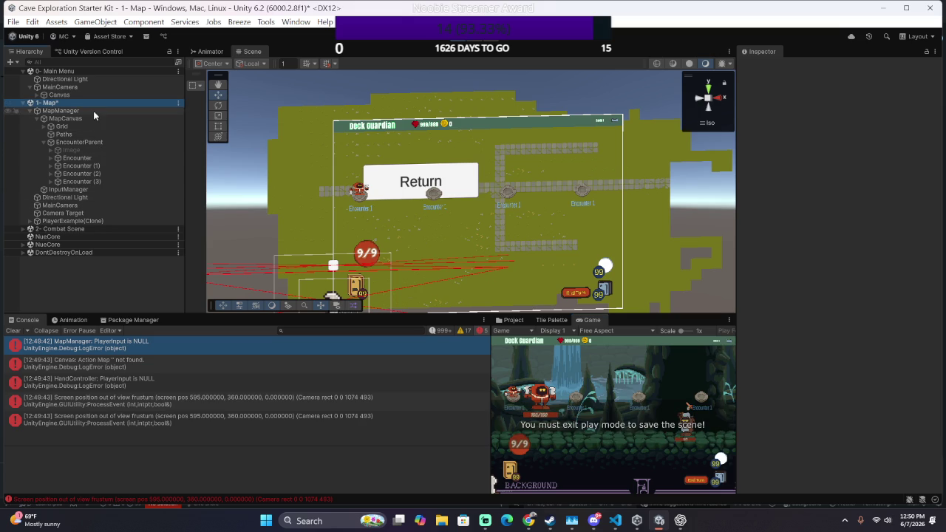
pyautogui.click(458, 36)
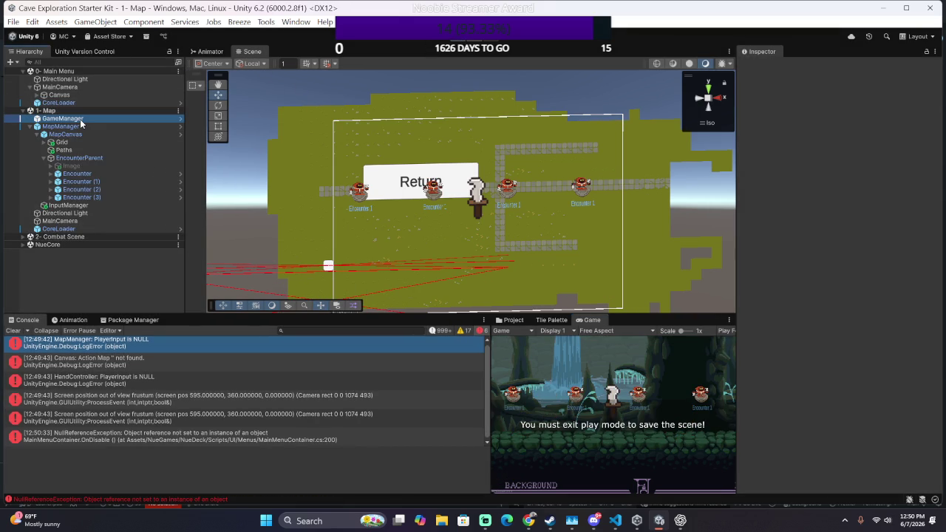
pyautogui.click(50, 119)
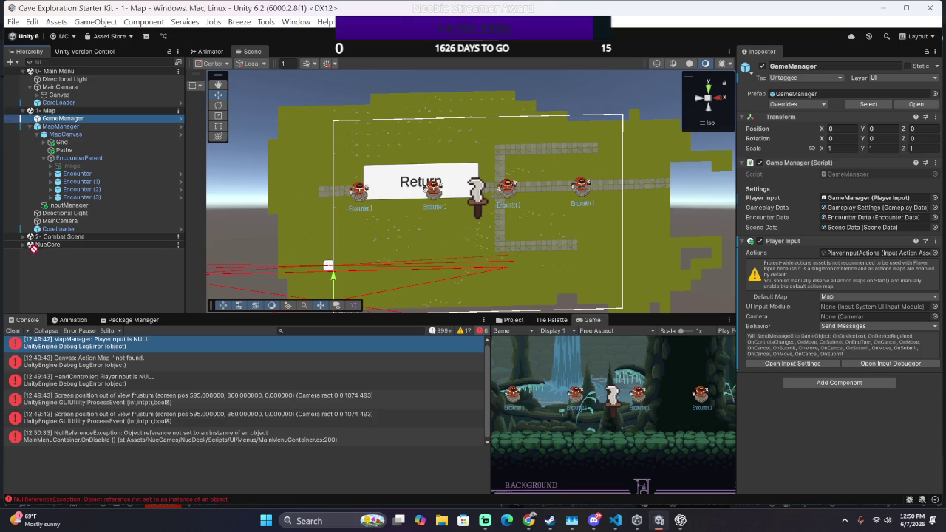
pyautogui.moveTo(38, 243); pyautogui.dragTo(39, 245)
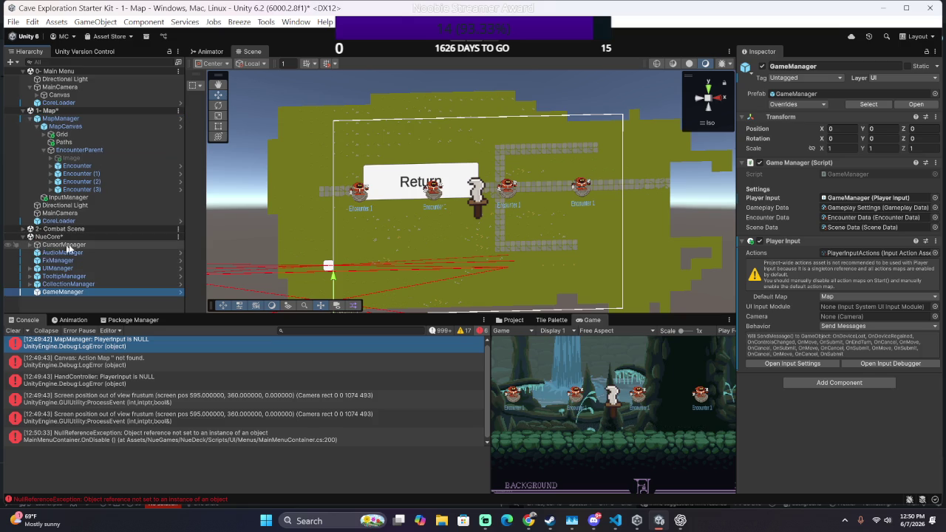
pyautogui.hotkey('ctrl', 's')
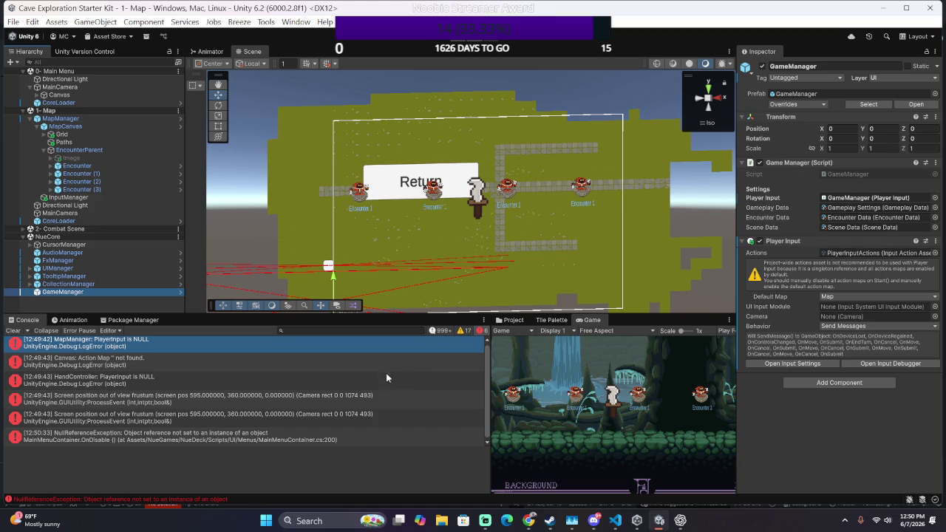
pyautogui.doubleClick(210, 382)
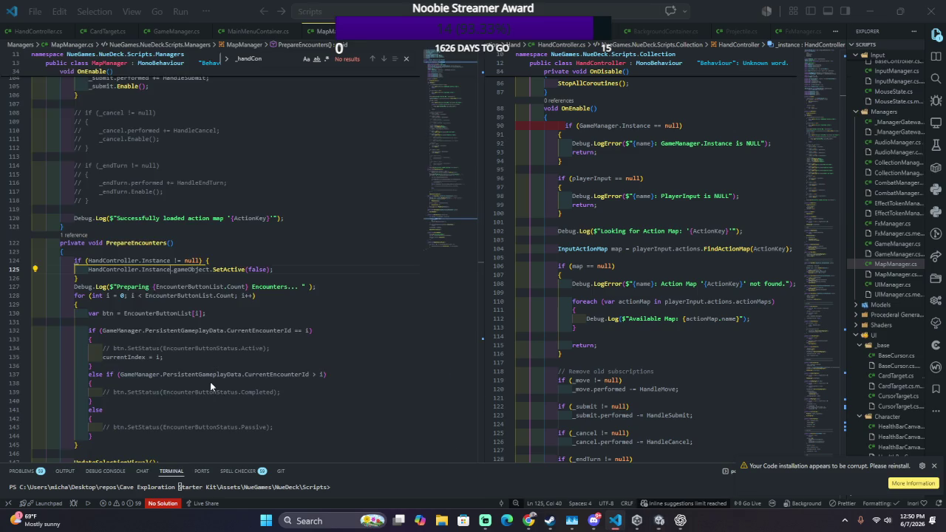
# Step: Inspect the playerInput declaration in HandController.cs with Go to Definition (F12)
pyautogui.scroll(-15, 210, 382)
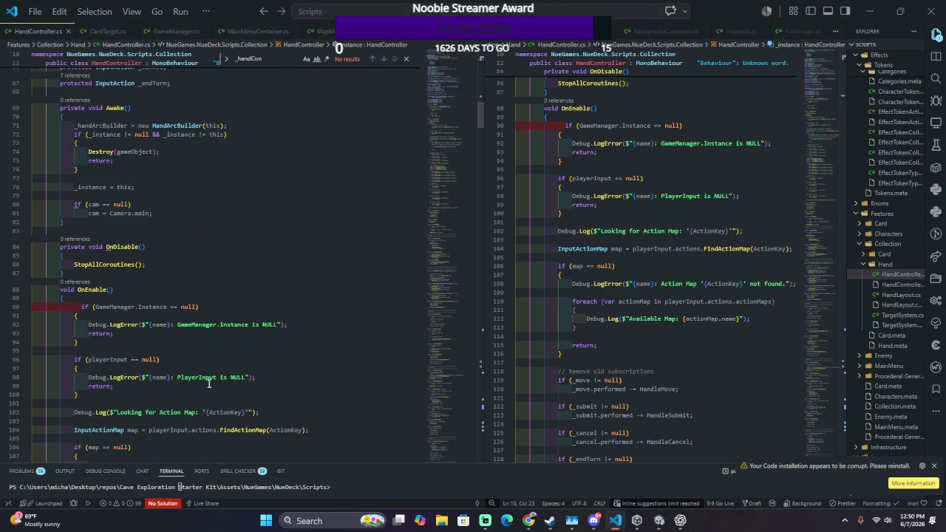
pyautogui.click(107, 359)
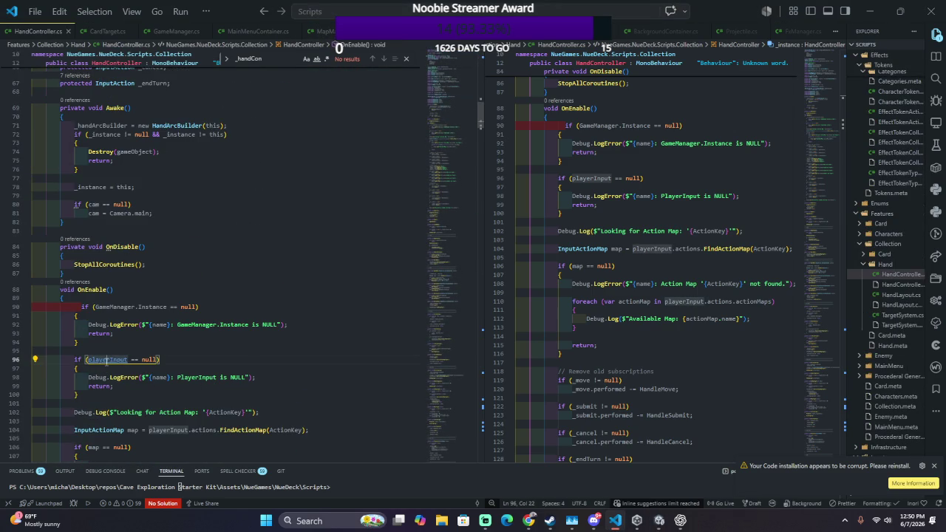
pyautogui.press('F12')
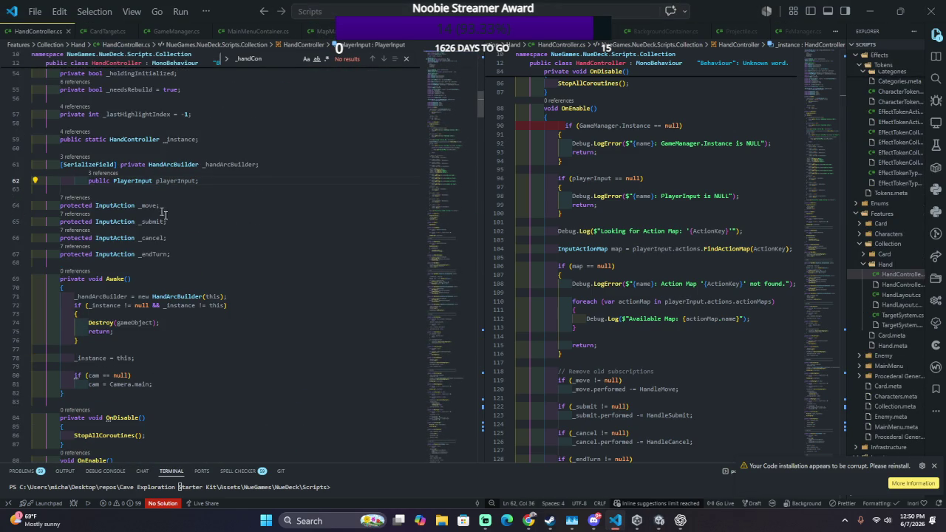
pyautogui.scroll(-3, 225, 287)
pyautogui.scroll(-6, 212, 288)
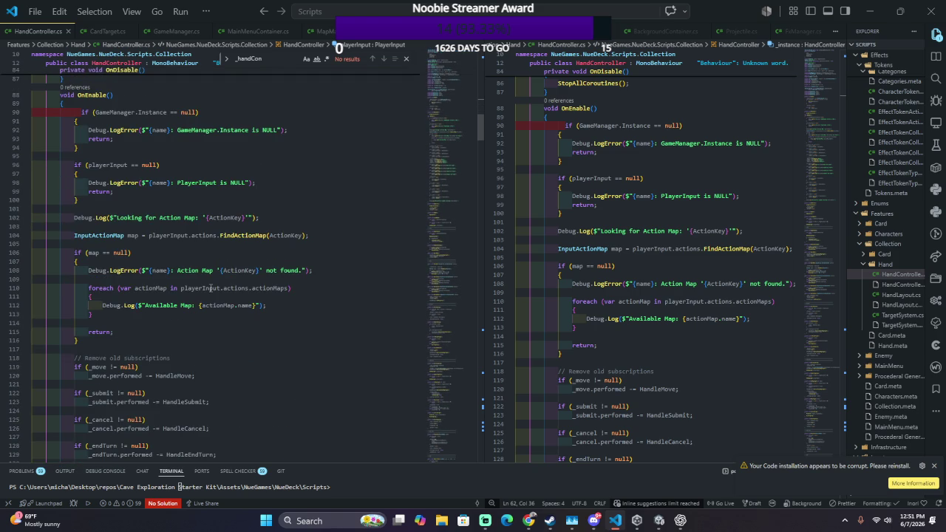
pyautogui.scroll(2, 210, 288)
pyautogui.scroll(5, 210, 289)
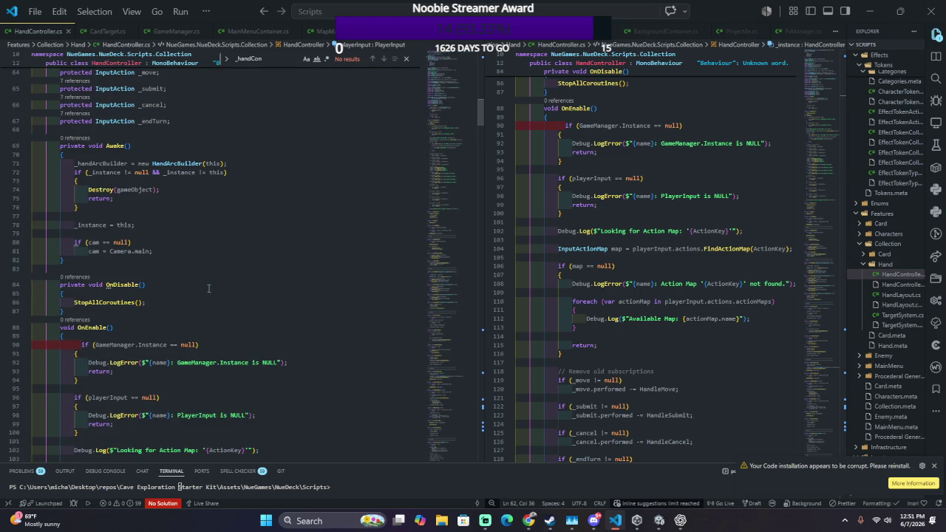
pyautogui.scroll(-4, 208, 289)
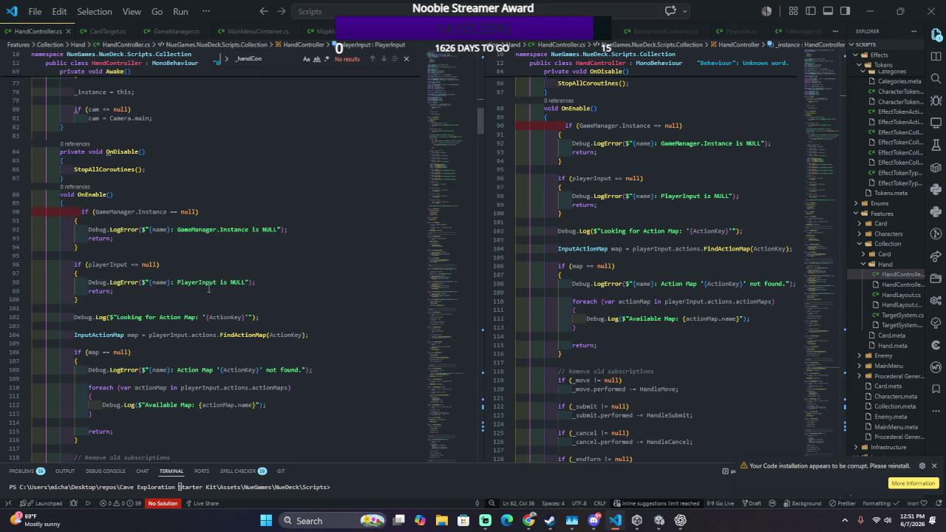
pyautogui.scroll(-4, 209, 289)
pyautogui.scroll(4, 209, 288)
# Step: Start a new line reading 'playerInput.' above the playerInput null check in OnEnable
pyautogui.click(65, 192)
pyautogui.press('Down')
pyautogui.press('Down')
pyautogui.press('Down')
pyautogui.press('Down')
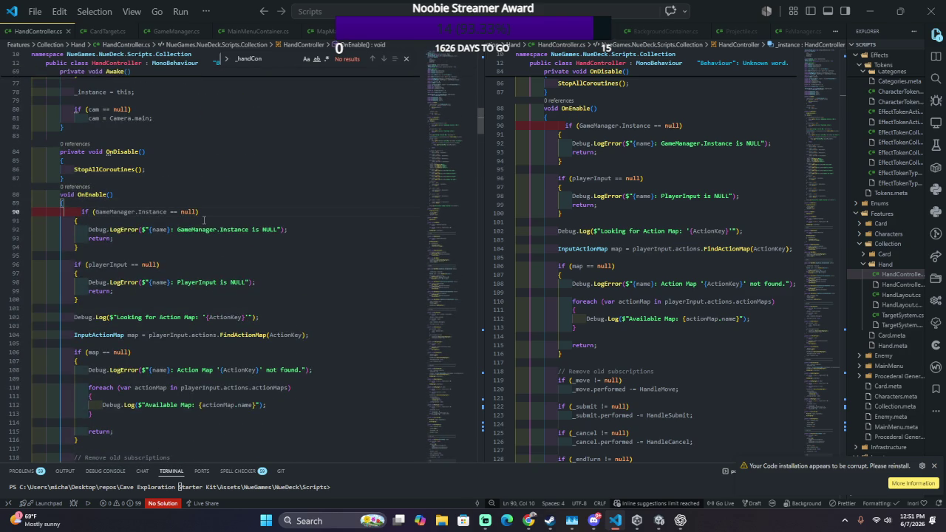
pyautogui.press('Left')
pyautogui.press('Up')
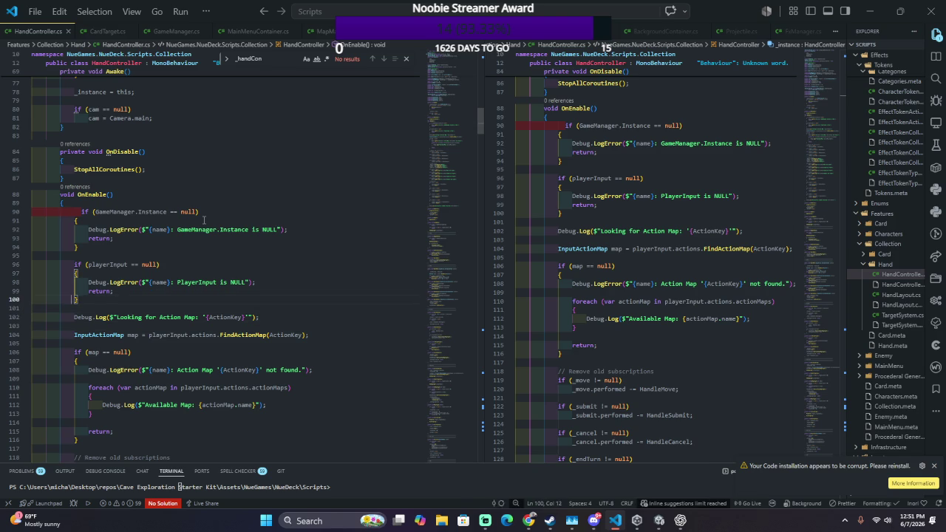
pyautogui.press('Up')
pyautogui.press('Up')
pyautogui.press('Up')
pyautogui.write('player')
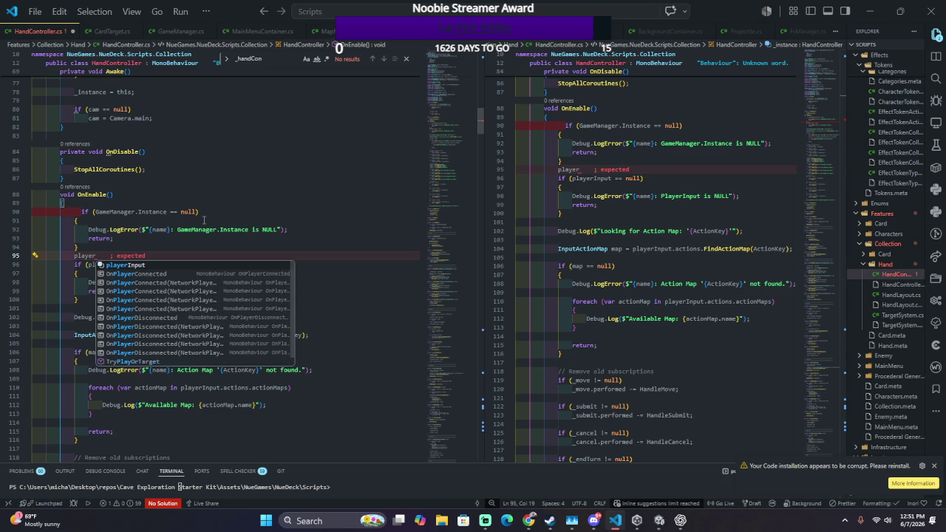
pyautogui.write('Input.')
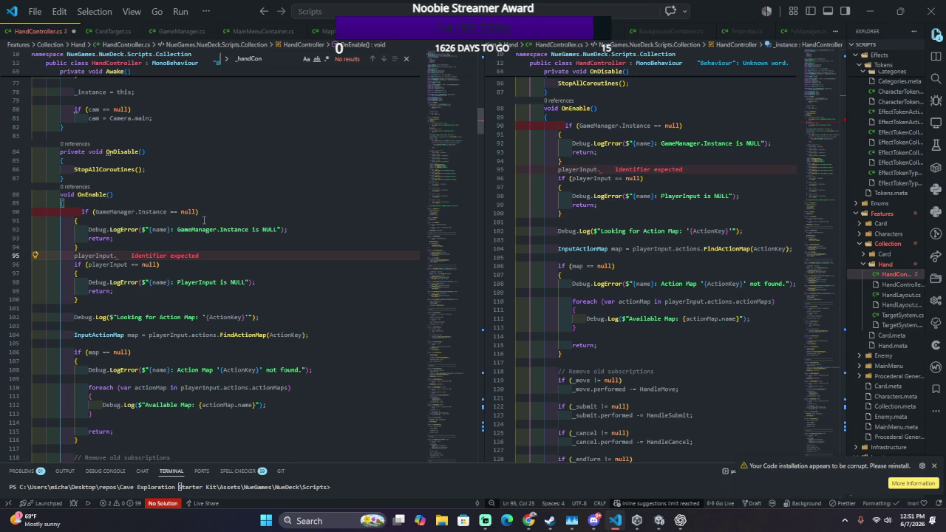
# Step: Complete 'playerInput = GameManager.Instance.PlayerInput;', save HandController.cs, and switch back to Unity
pyautogui.press('BackSpace')
pyautogui.write('=')
pyautogui.write('Ga')
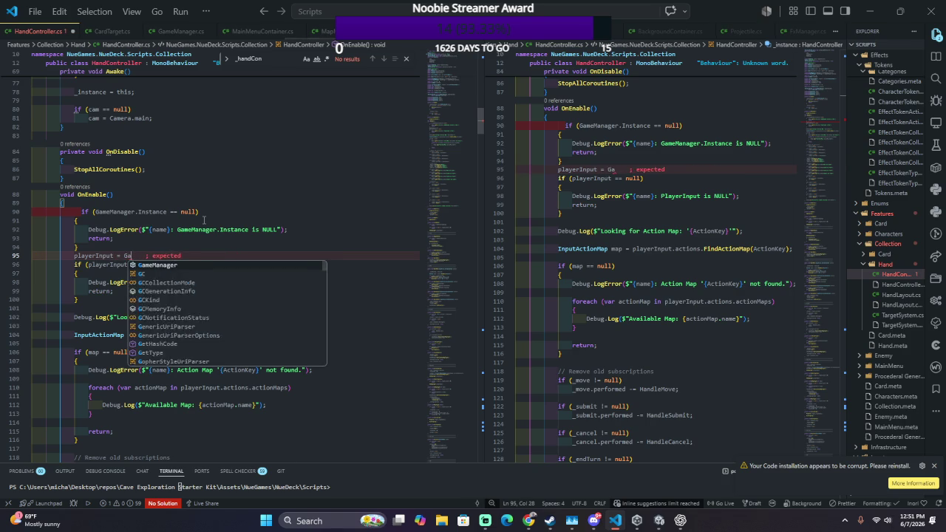
pyautogui.write('meManager.In')
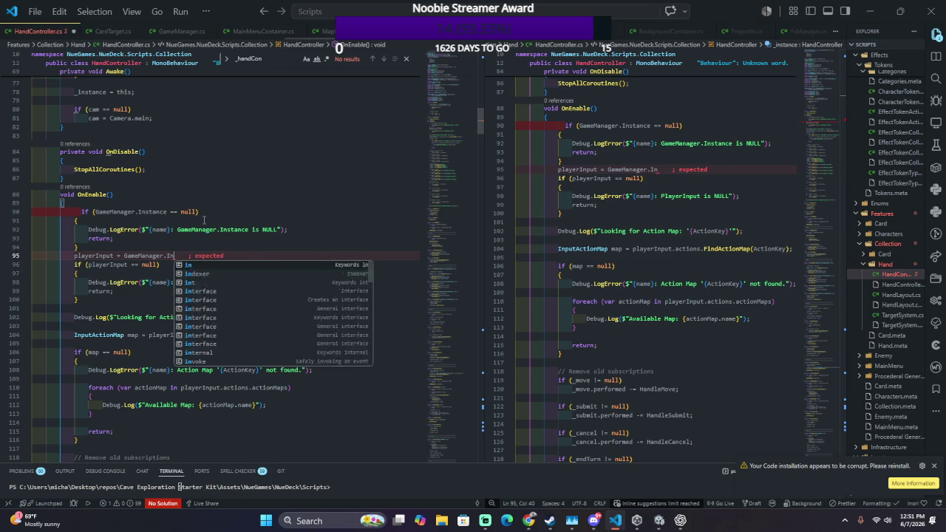
pyautogui.write('stance.')
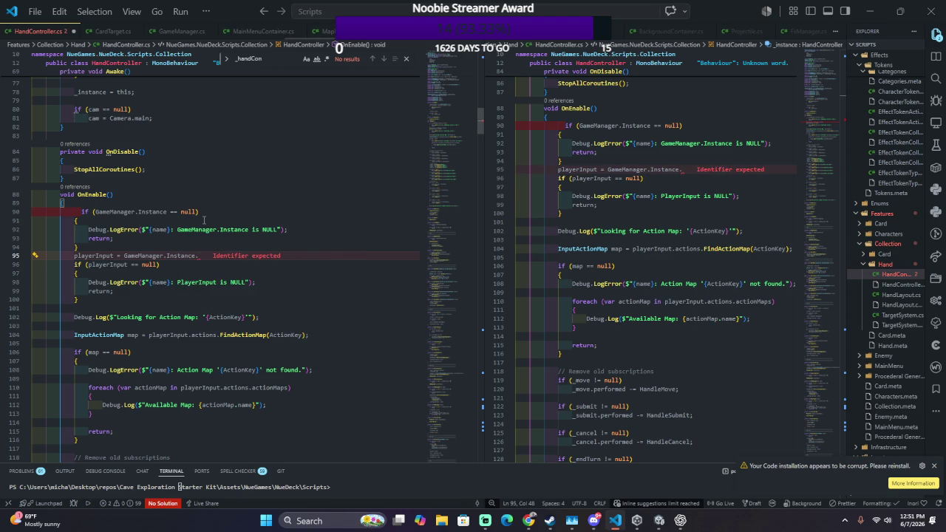
pyautogui.write('Player')
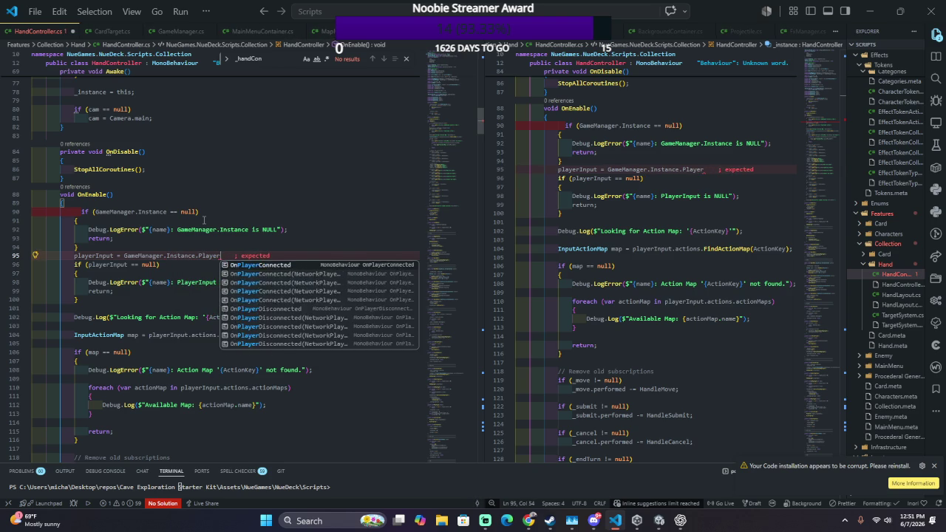
pyautogui.write('Input;')
pyautogui.hotkey('ctrl', 's')
pyautogui.hotkey('alt', 'Tab')
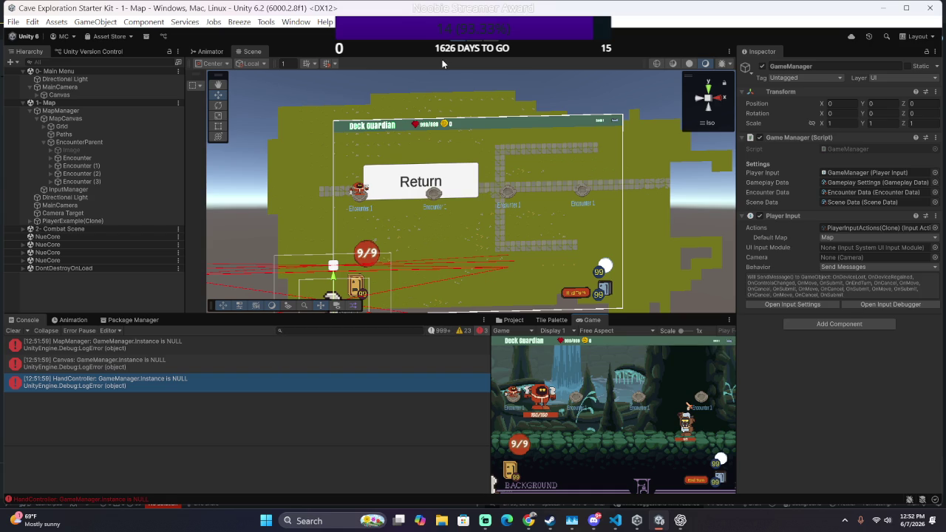
# Step: Show info messages in the Console and scroll through the logged errors
pyautogui.click(435, 332)
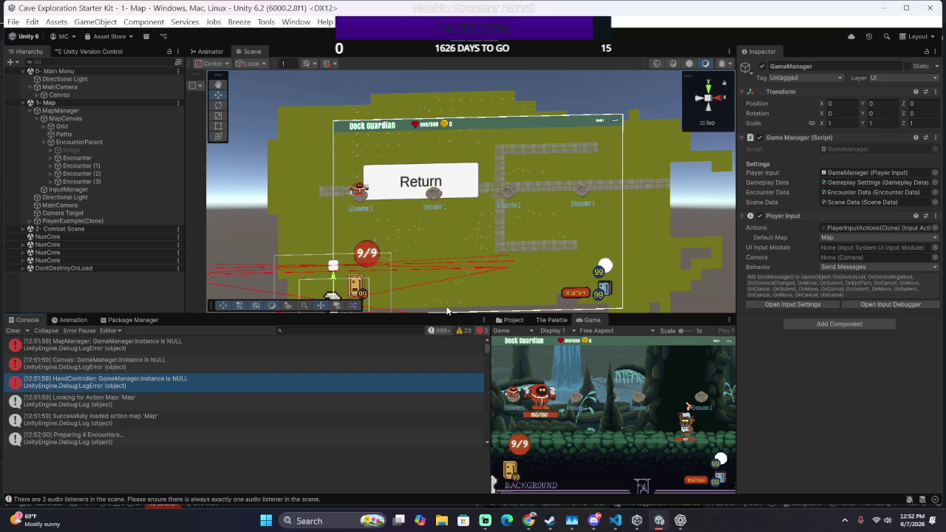
pyautogui.scroll(-5, 281, 433)
pyautogui.scroll(-3, 280, 431)
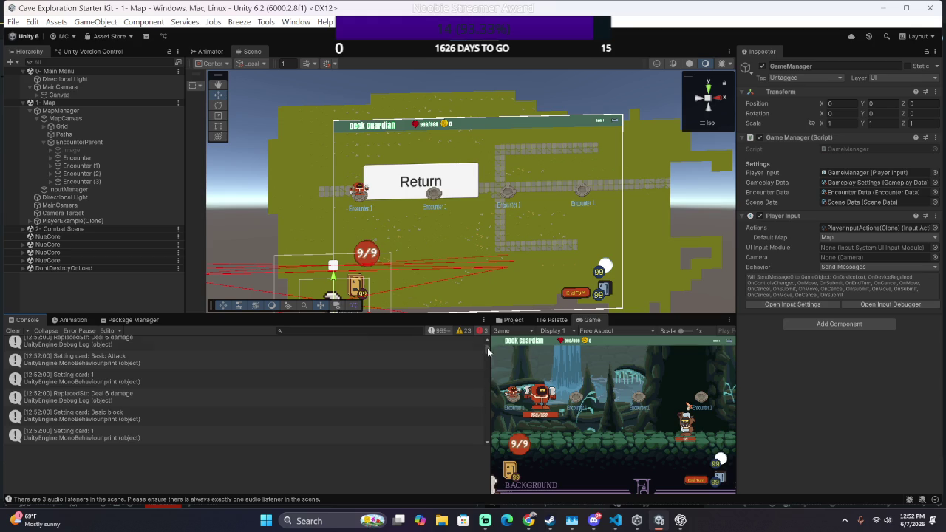
pyautogui.moveTo(487, 348); pyautogui.dragTo(460, 476)
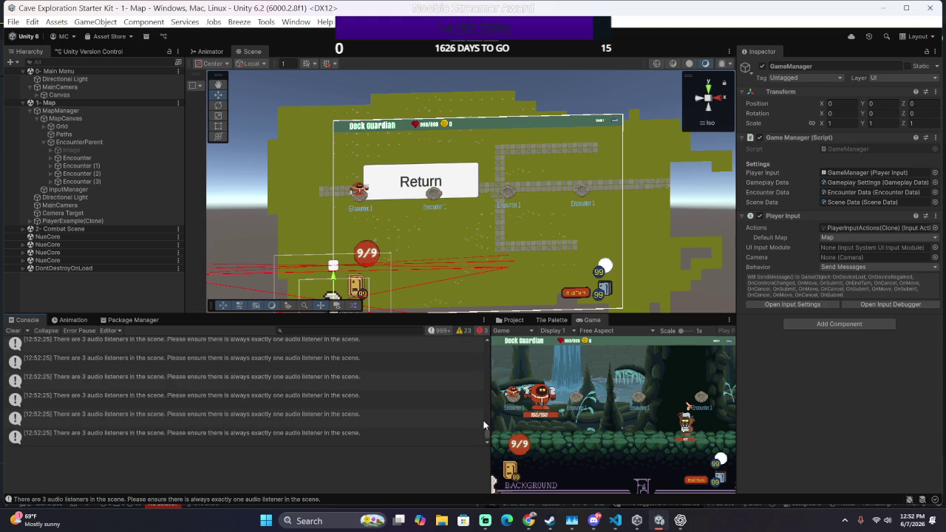
pyautogui.moveTo(486, 432)
pyautogui.mouseDown()
pyautogui.moveTo(496, 381)
pyautogui.moveTo(489, 347)
pyautogui.mouseUp()
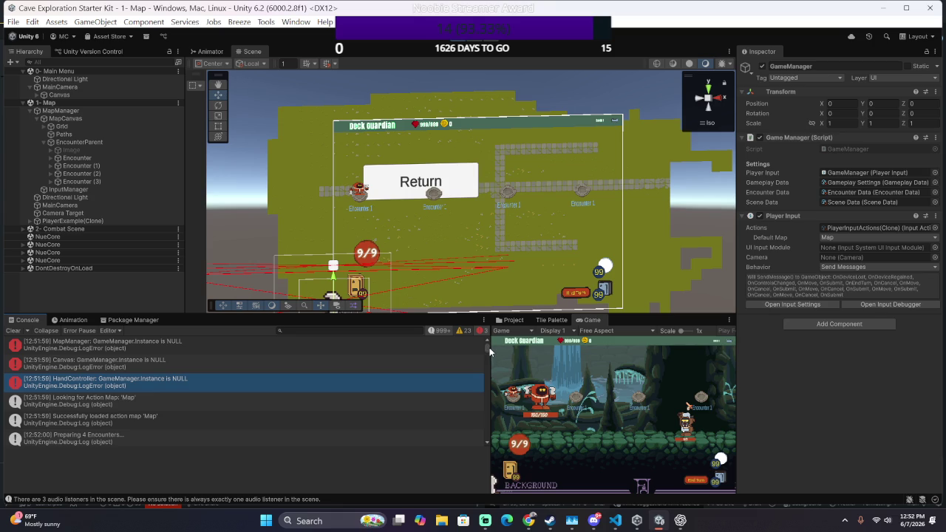
pyautogui.scroll(-2, 362, 398)
pyautogui.scroll(-2, 362, 403)
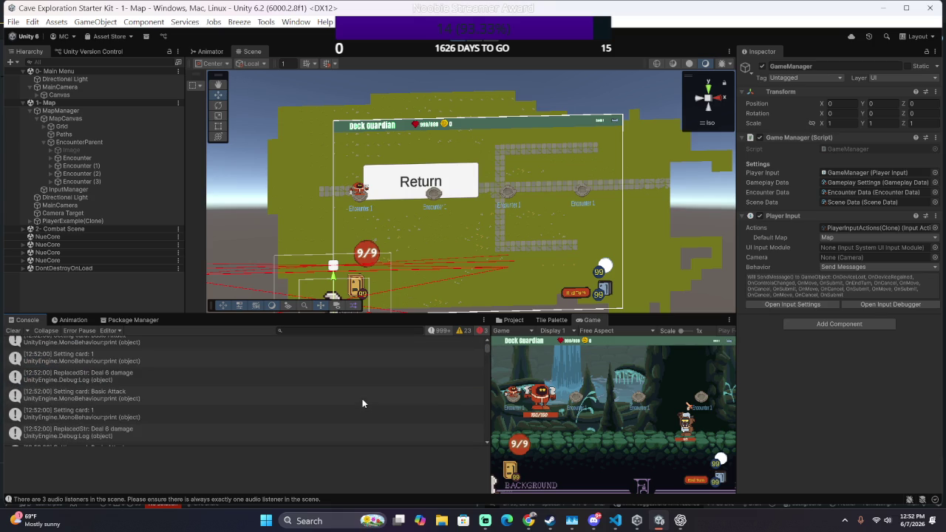
pyautogui.scroll(4, 362, 402)
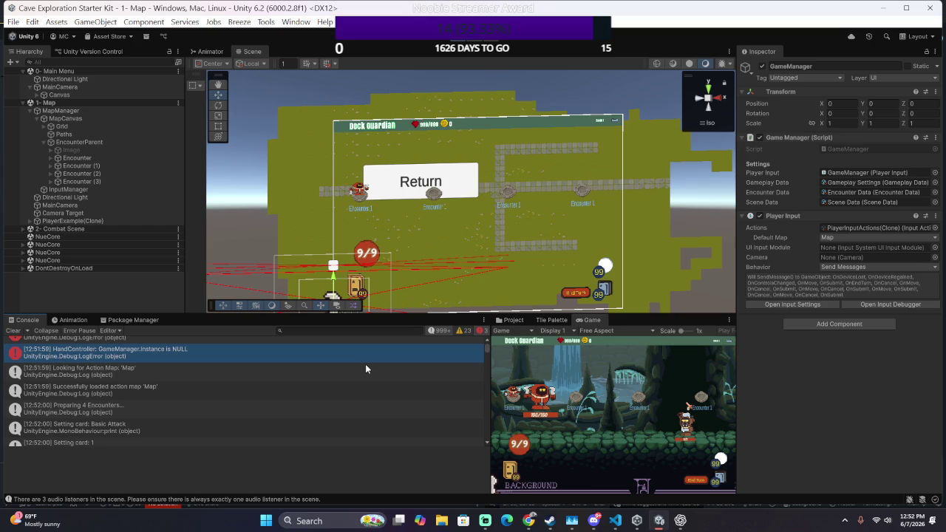
# Step: Run the Map scene again and review the console errors
pyautogui.click(459, 36)
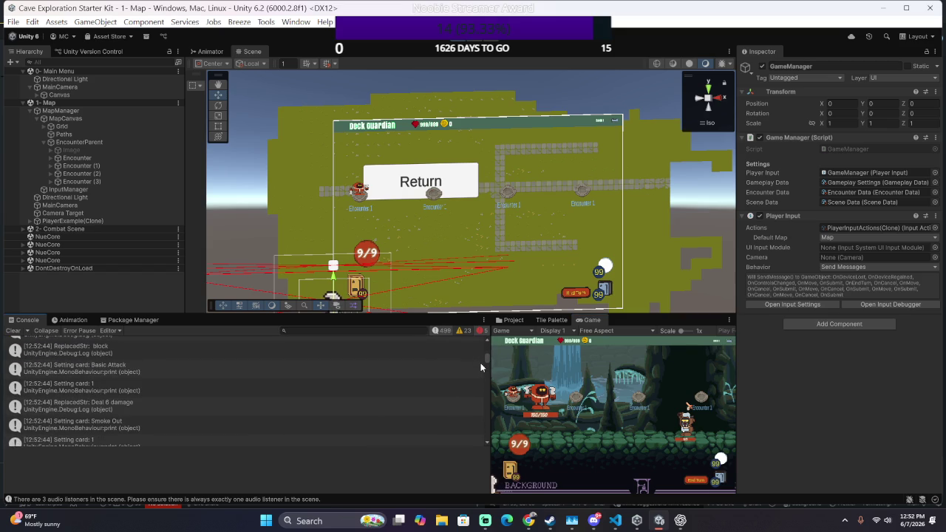
pyautogui.scroll(3, 476, 359)
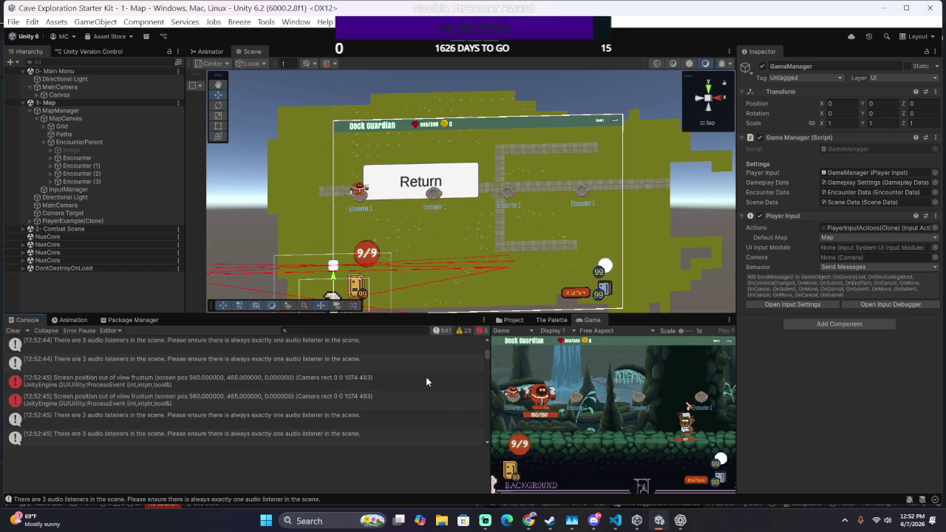
pyautogui.scroll(5, 426, 377)
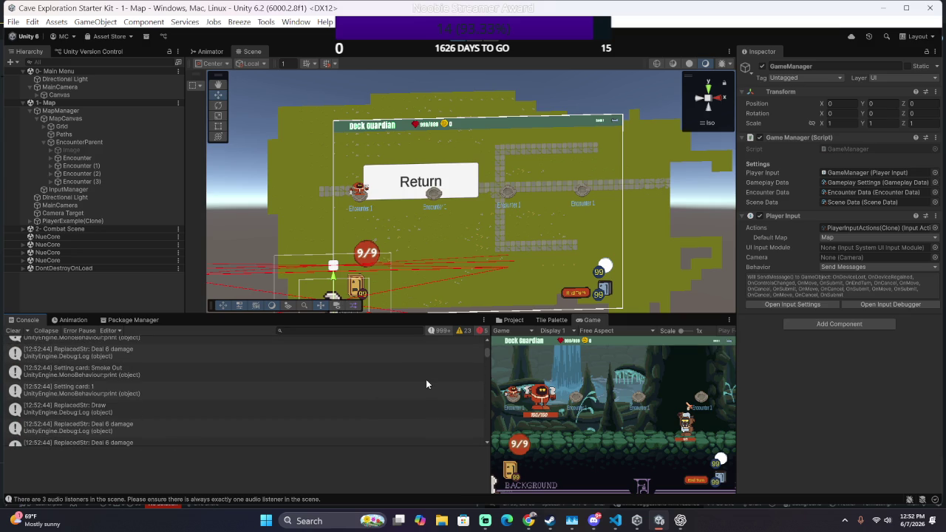
pyautogui.scroll(-3, 426, 384)
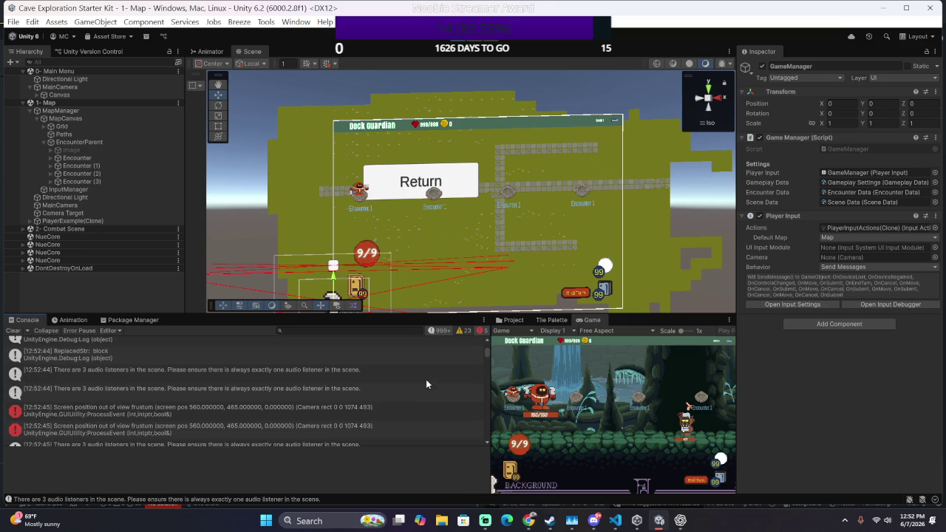
pyautogui.scroll(-3, 421, 380)
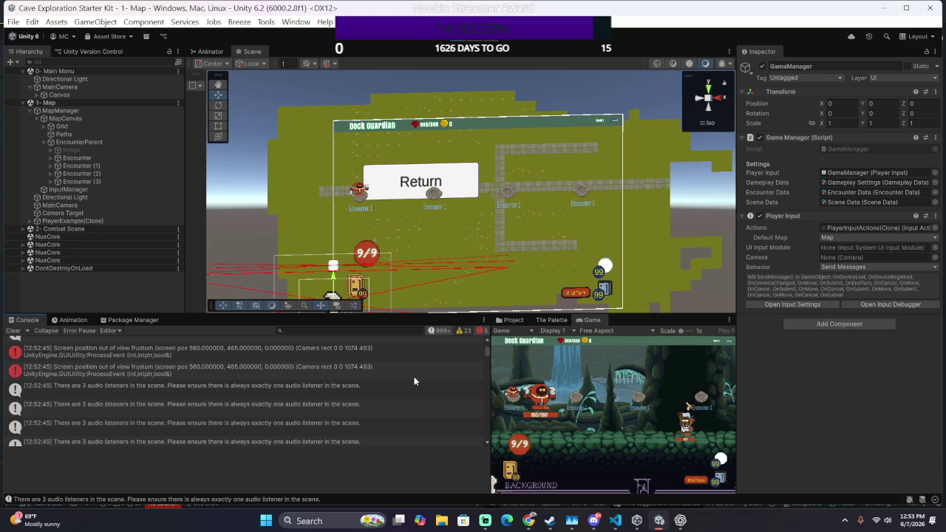
pyautogui.scroll(-3, 414, 378)
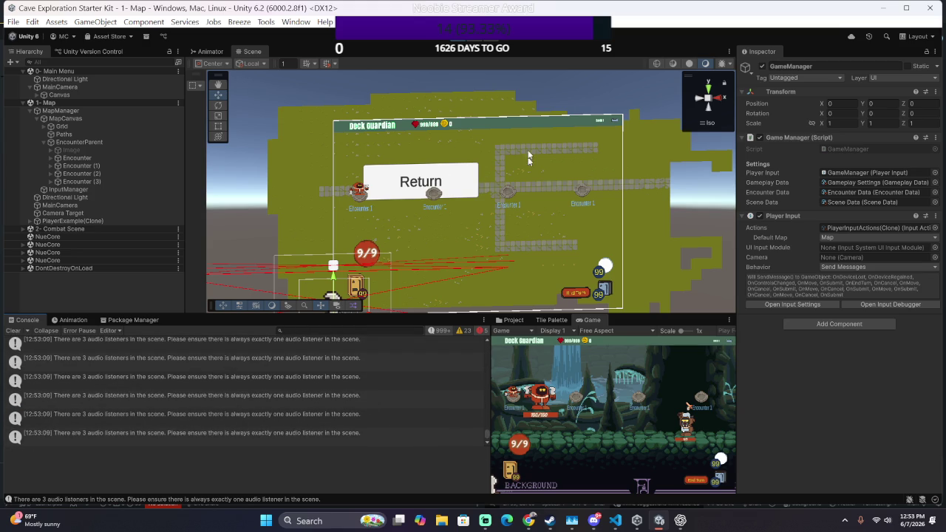
# Step: Stop the test run and close both the Unity editor and Visual Studio Code
pyautogui.click(459, 42)
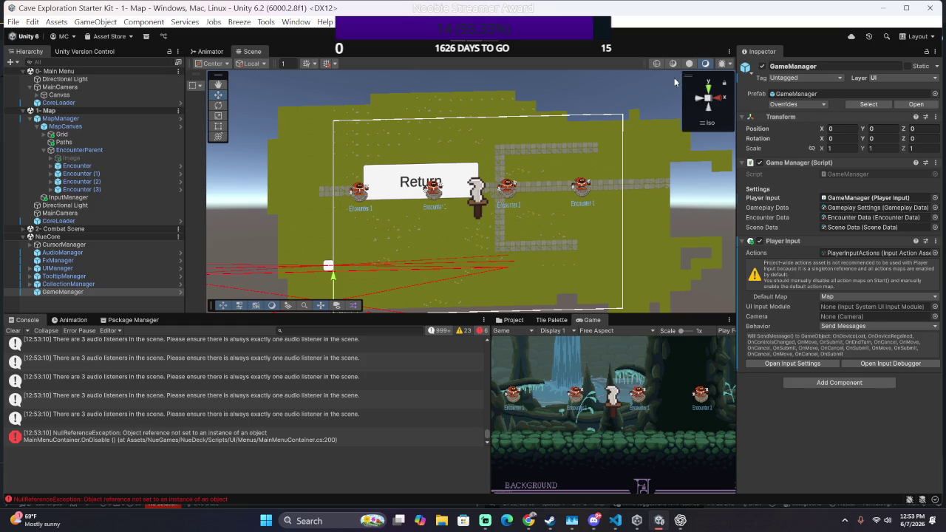
pyautogui.click(931, 9)
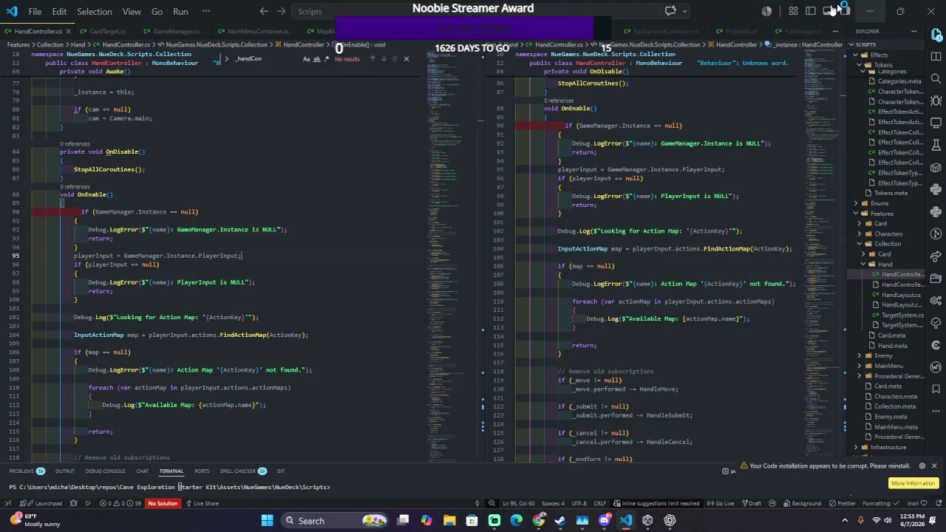
pyautogui.click(932, 12)
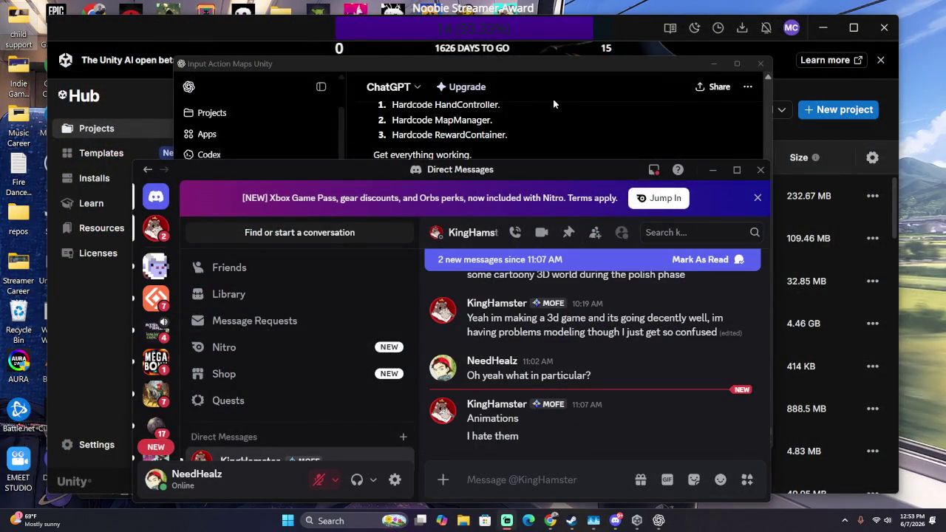
# Step: Send the Discord reply 'true have u ever used mixamo?' and bring Unity Hub forward
pyautogui.hotkey('alt', 'Tab')
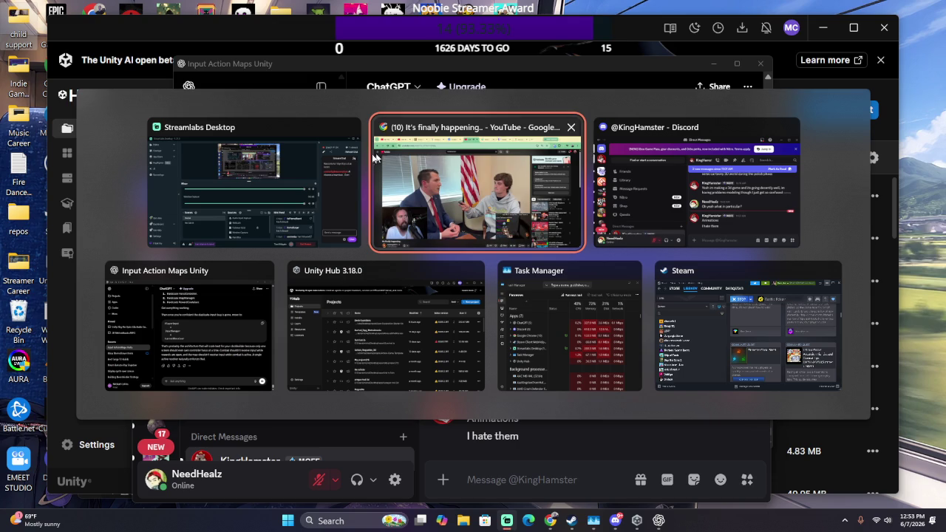
pyautogui.press('Tab')
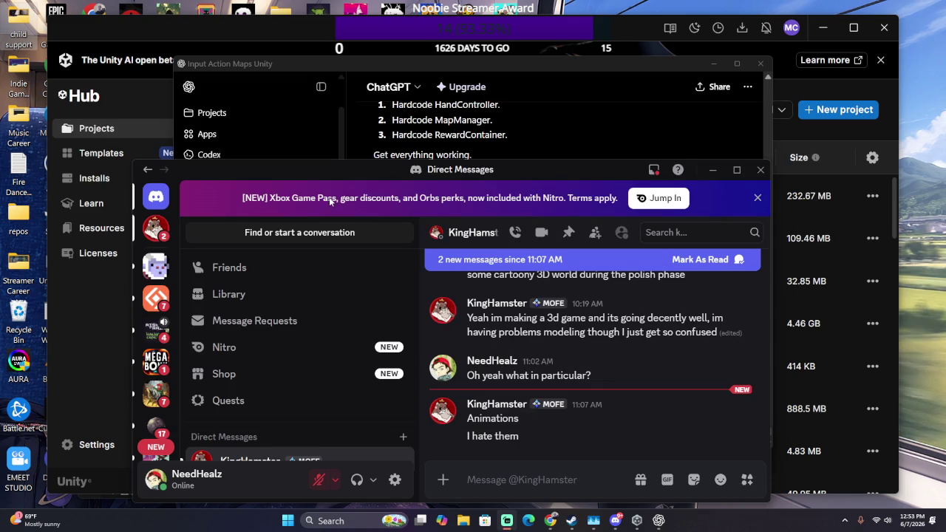
pyautogui.write('true')
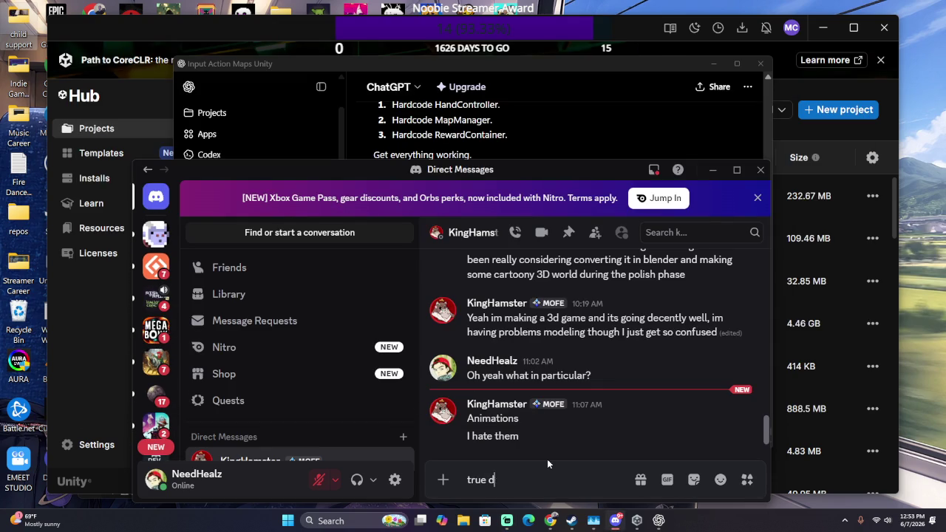
pyautogui.write(' have u ever')
pyautogui.write(' used mixa')
pyautogui.write('mo?')
pyautogui.press('Return')
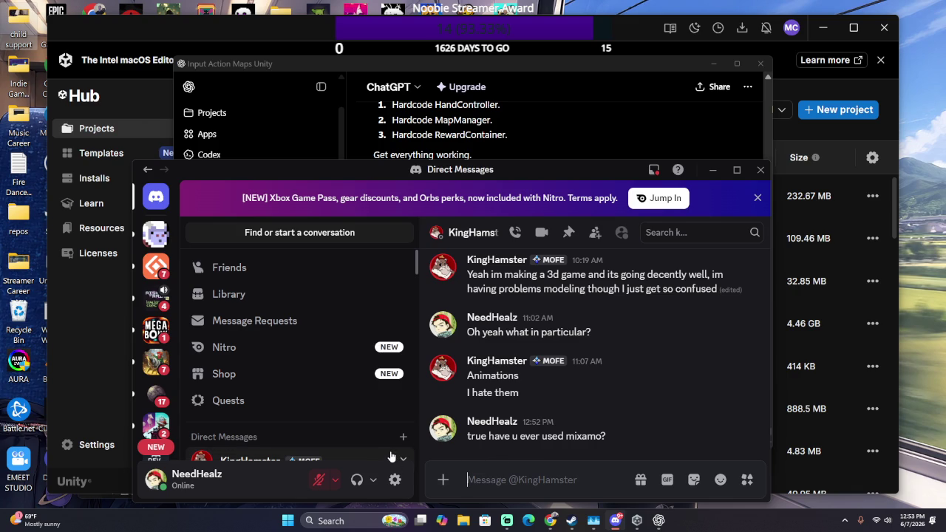
pyautogui.click(636, 520)
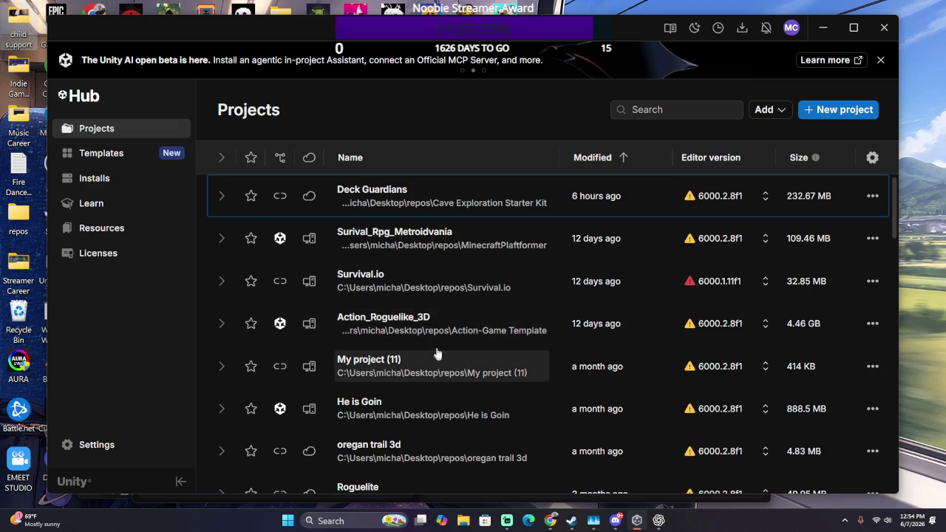
# Step: Scroll through the Unity Hub Projects list to locate the He is Goin project
pyautogui.scroll(-2, 436, 348)
pyautogui.scroll(2, 433, 345)
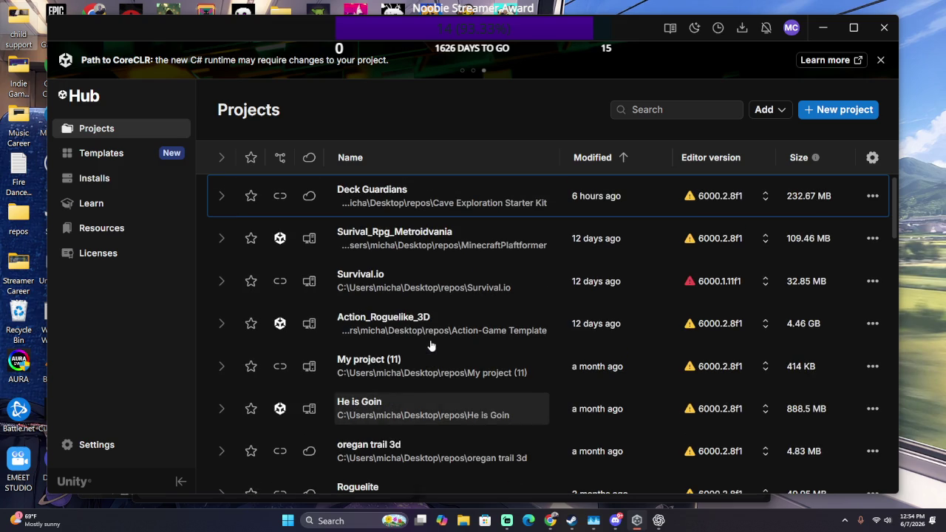
pyautogui.scroll(-6, 433, 347)
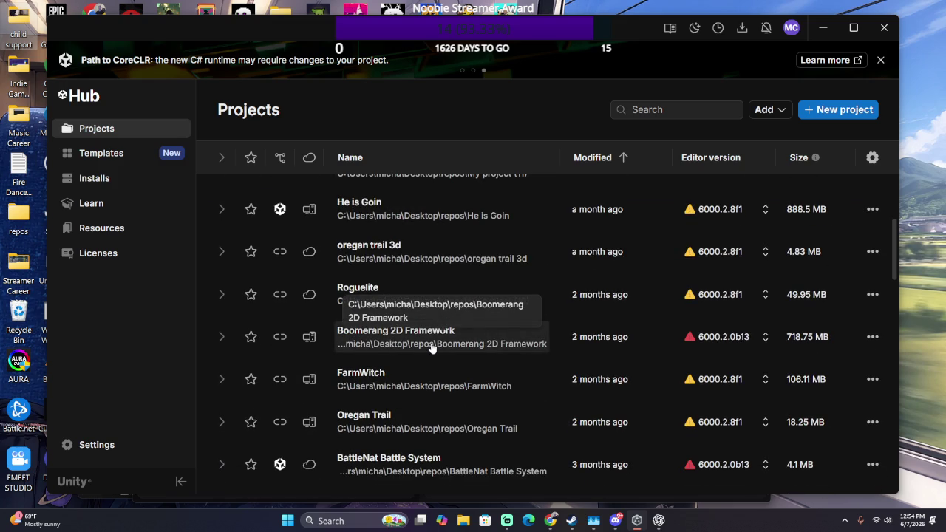
pyautogui.scroll(4, 433, 348)
pyautogui.scroll(-2, 432, 347)
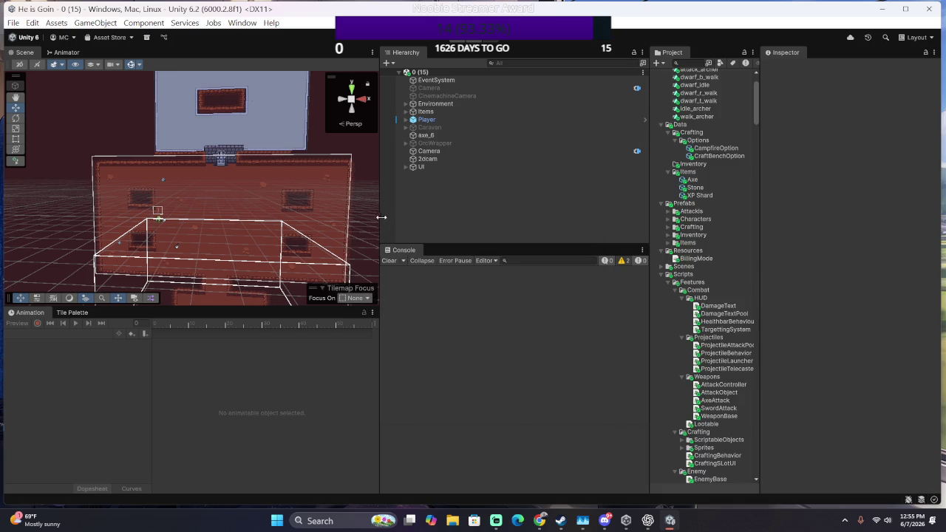
# Step: Play-test the He is Goin scene briefly, then select Player, expand Environment and select Items
pyautogui.click(458, 44)
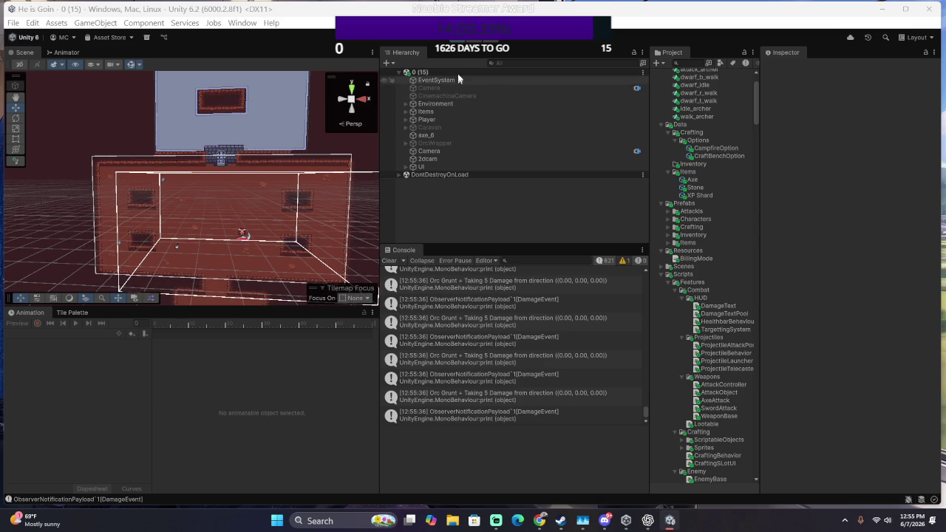
pyautogui.click(461, 43)
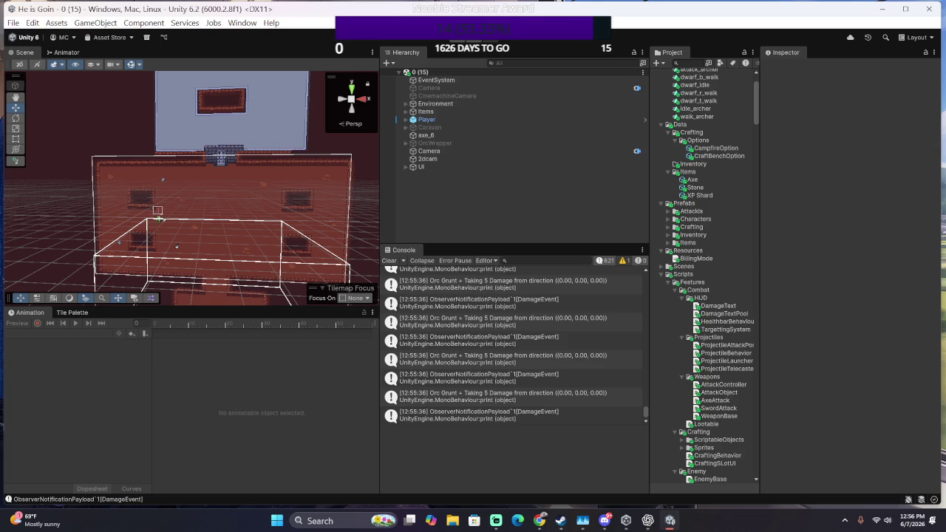
pyautogui.click(422, 120)
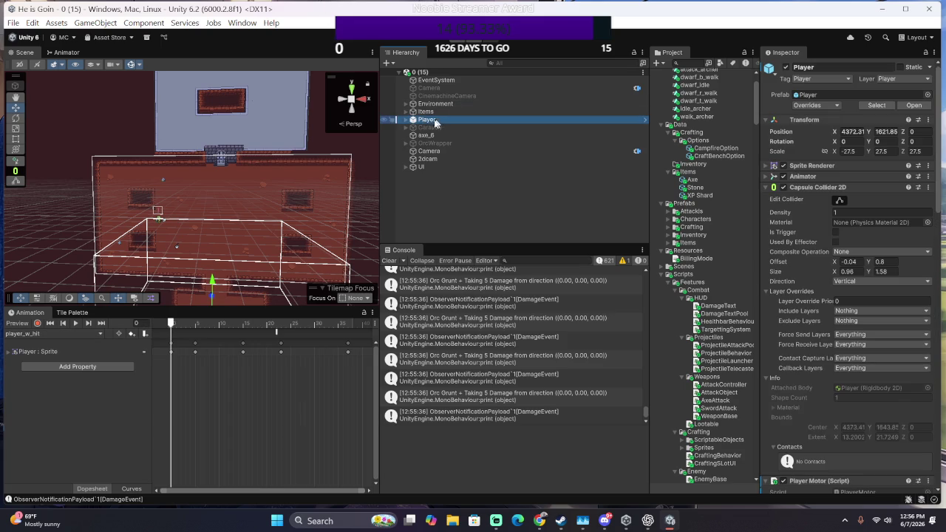
pyautogui.click(405, 103)
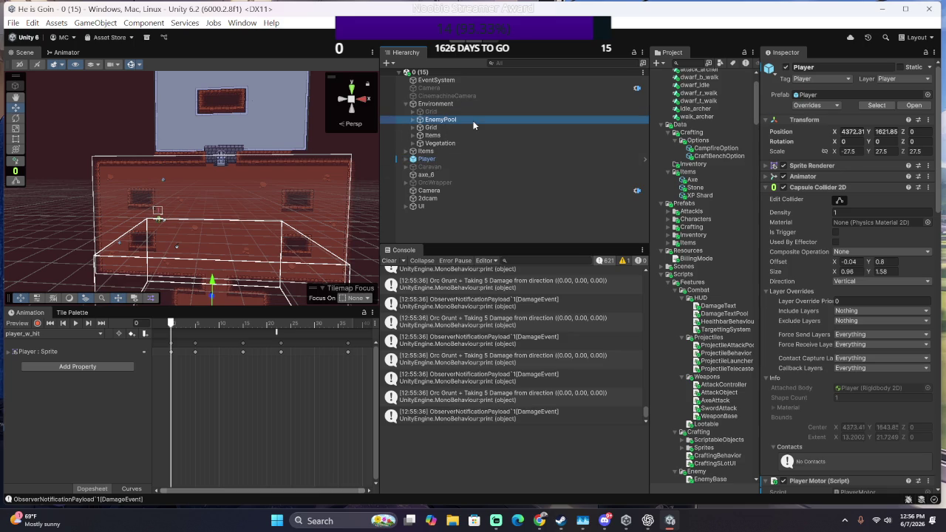
pyautogui.click(436, 151)
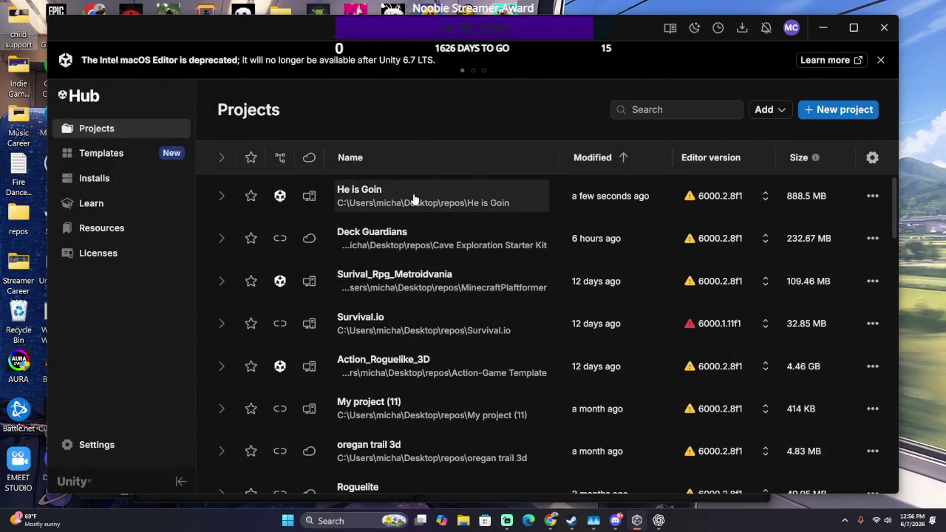
# Step: Open the Deck Guardians project from Unity Hub's Projects list
pyautogui.click(416, 241)
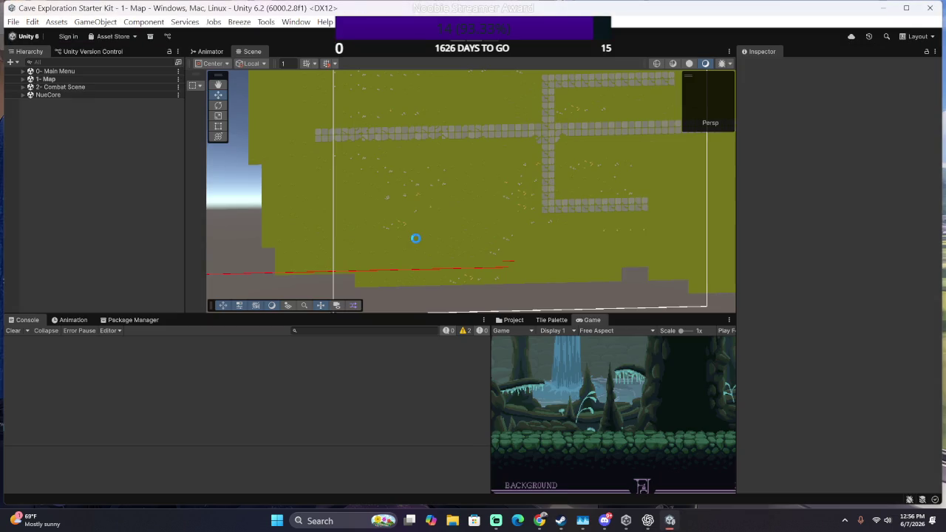
# Step: Unload the 2- Combat Scene from the Hierarchy
pyautogui.rightClick(45, 94)
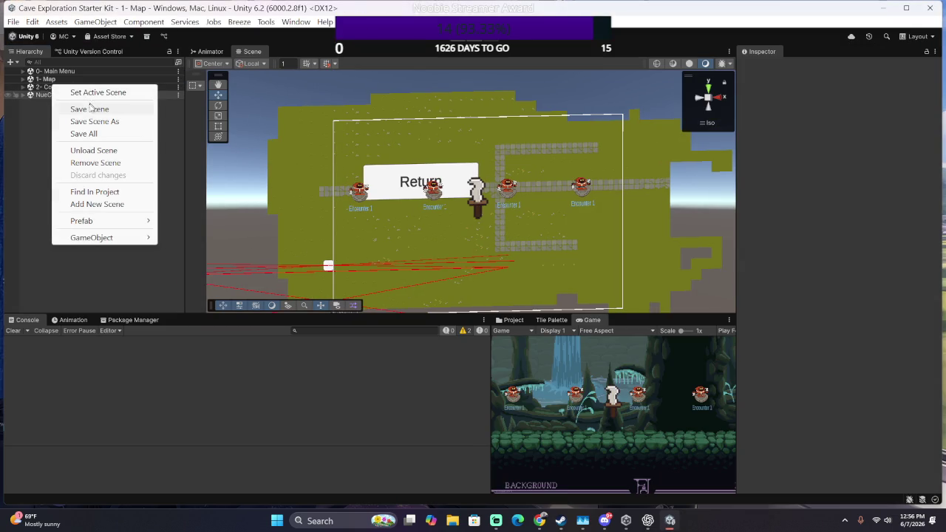
pyautogui.click(94, 150)
pyautogui.click(52, 86)
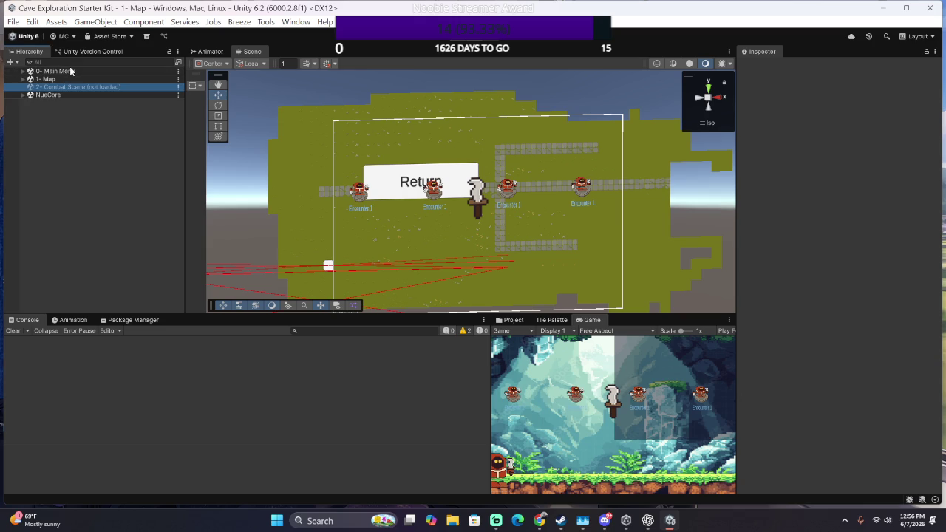
pyautogui.rightClick(72, 85)
pyautogui.click(111, 137)
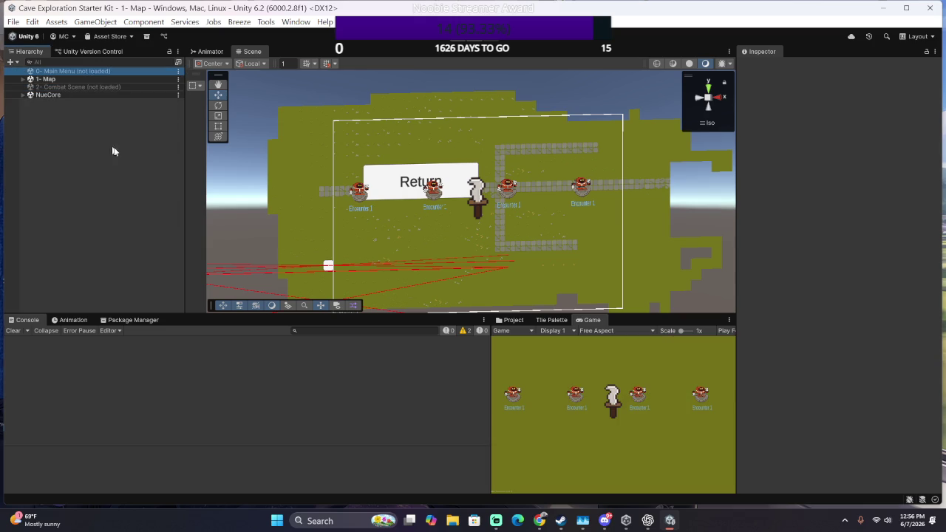
# Step: Play the Map scene and open the MapManager 'GameManager.Instance is NULL' error's script
pyautogui.click(467, 36)
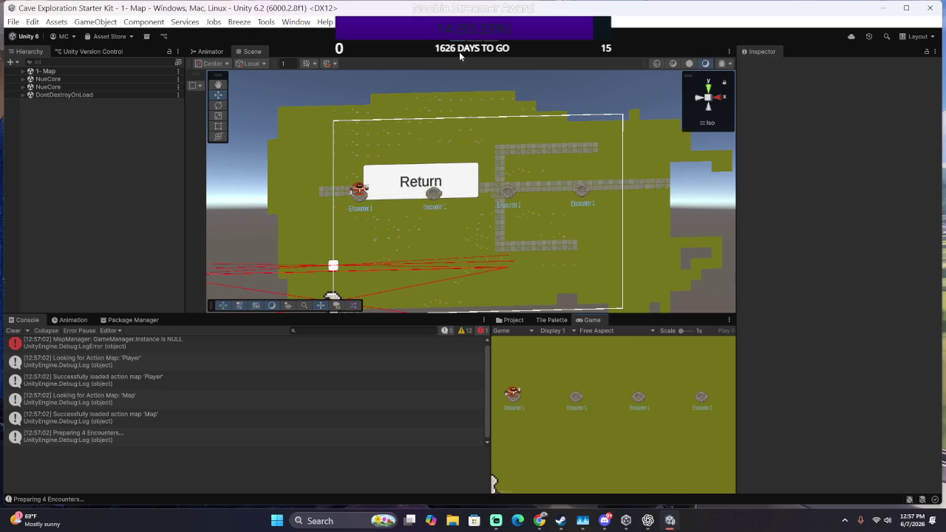
pyautogui.scroll(1, 218, 378)
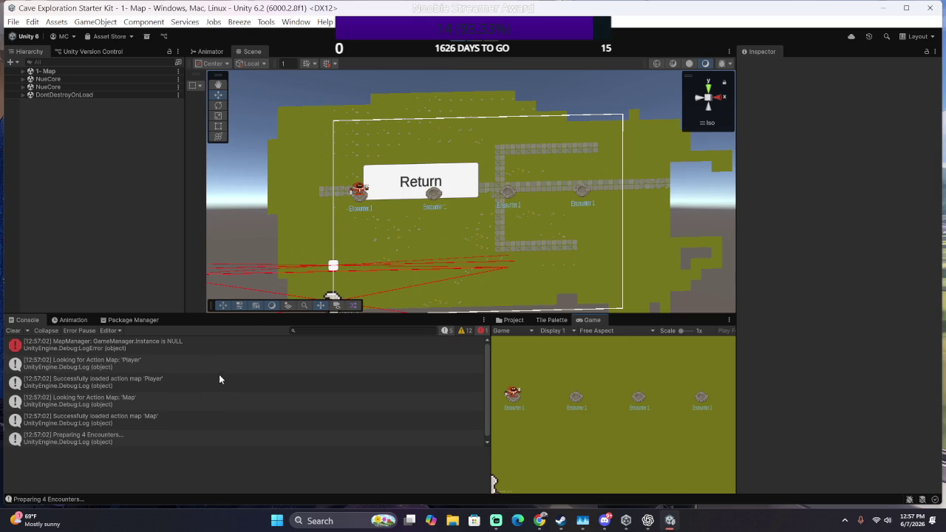
pyautogui.click(190, 351)
pyautogui.doubleClick(189, 351)
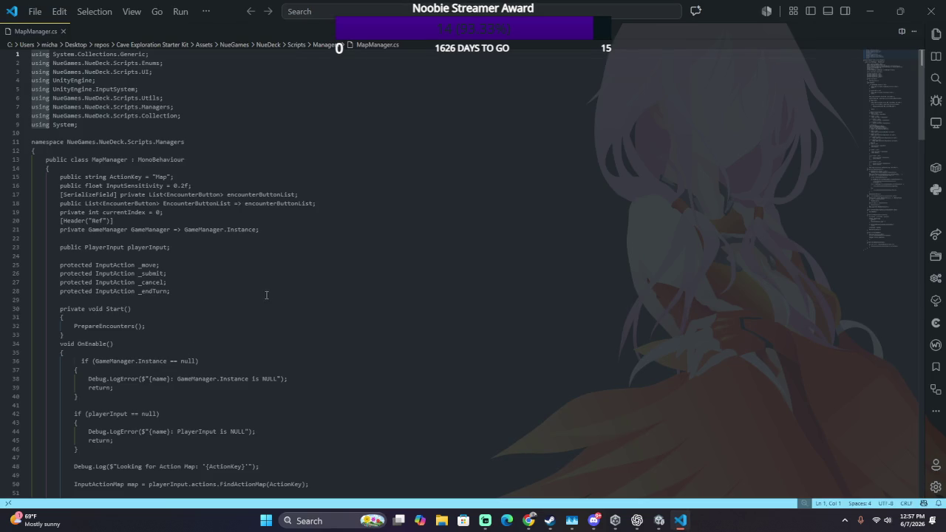
# Step: Expand NueCore and DontDestroyOnLoad, then inspect the GameManager and UIManager objects
pyautogui.hotkey('alt', 'Tab')
pyautogui.click(118, 95)
pyautogui.click(112, 79)
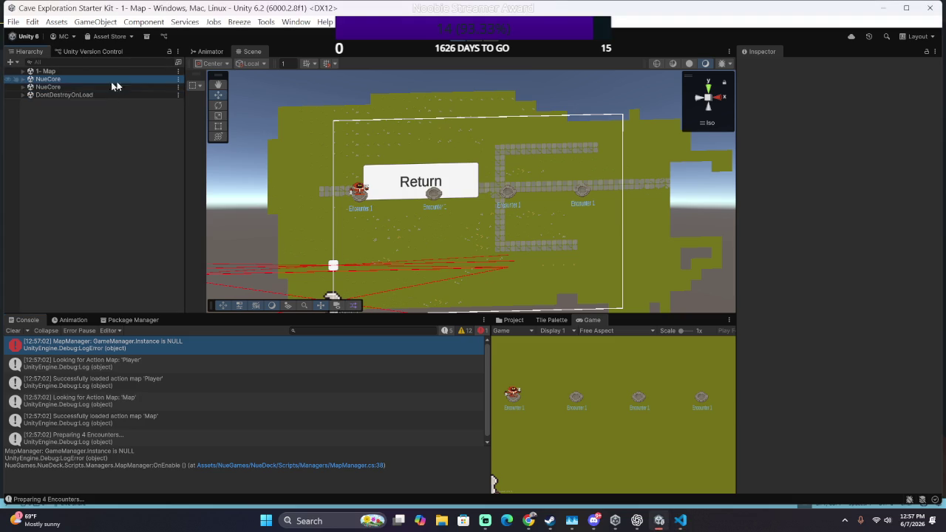
pyautogui.click(23, 79)
pyautogui.click(30, 87)
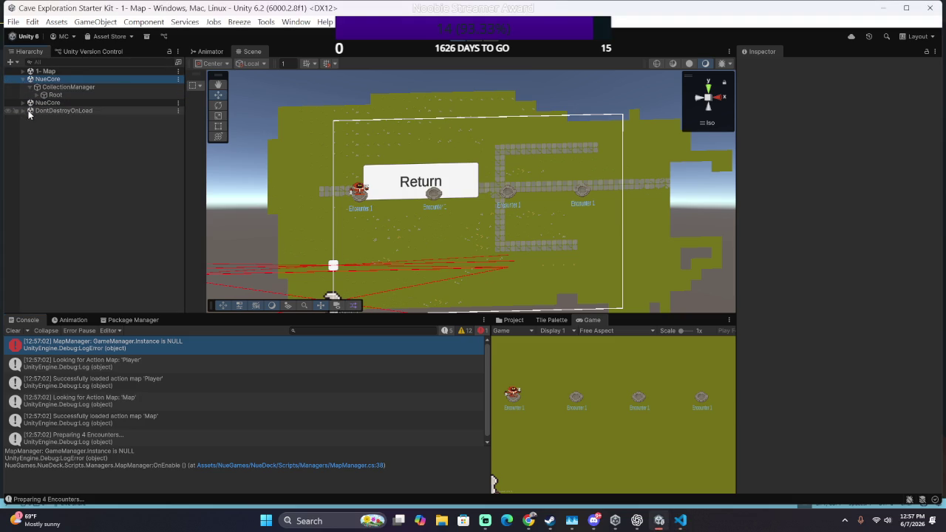
pyautogui.click(25, 110)
pyautogui.click(32, 127)
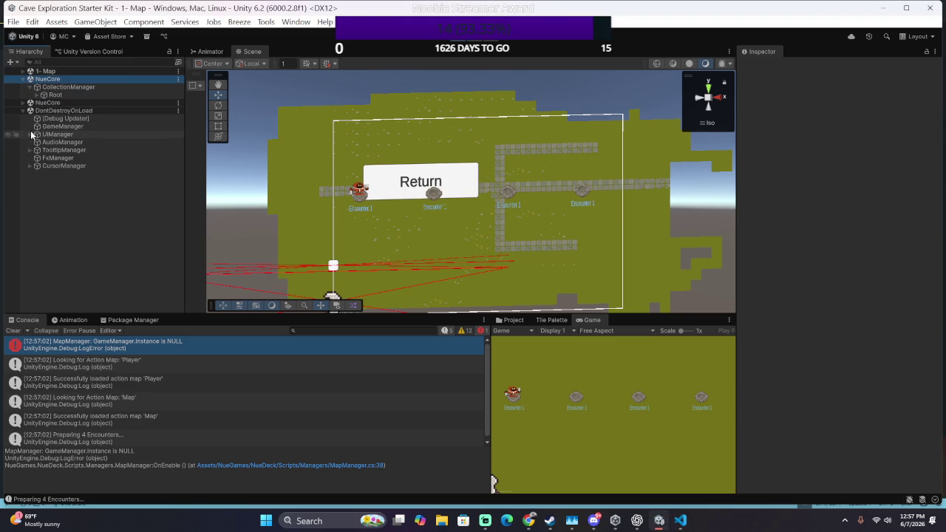
pyautogui.click(59, 134)
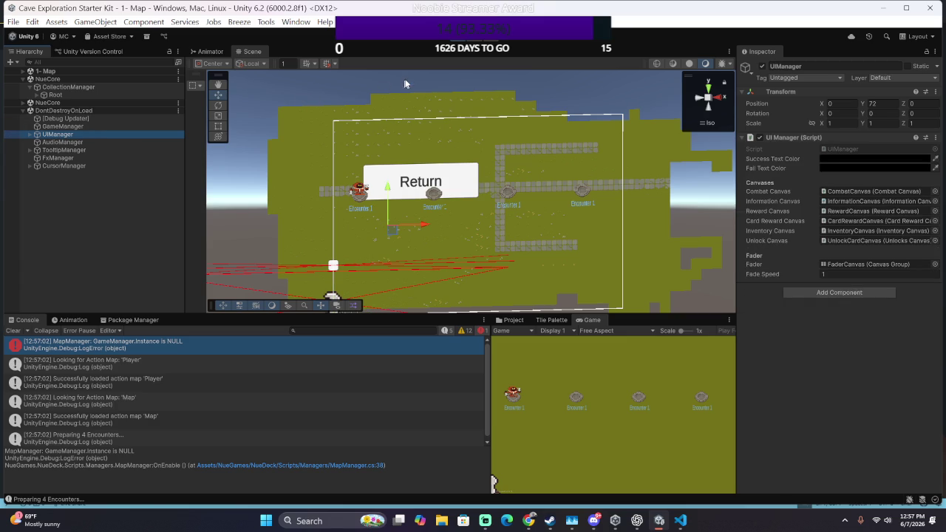
# Step: Stop the running game and play the Map scene again
pyautogui.click(461, 36)
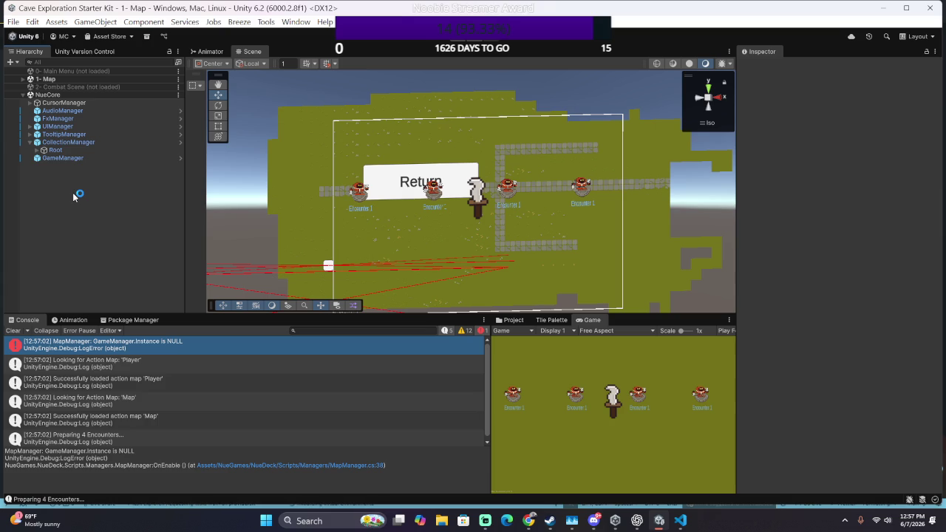
pyautogui.rightClick(102, 94)
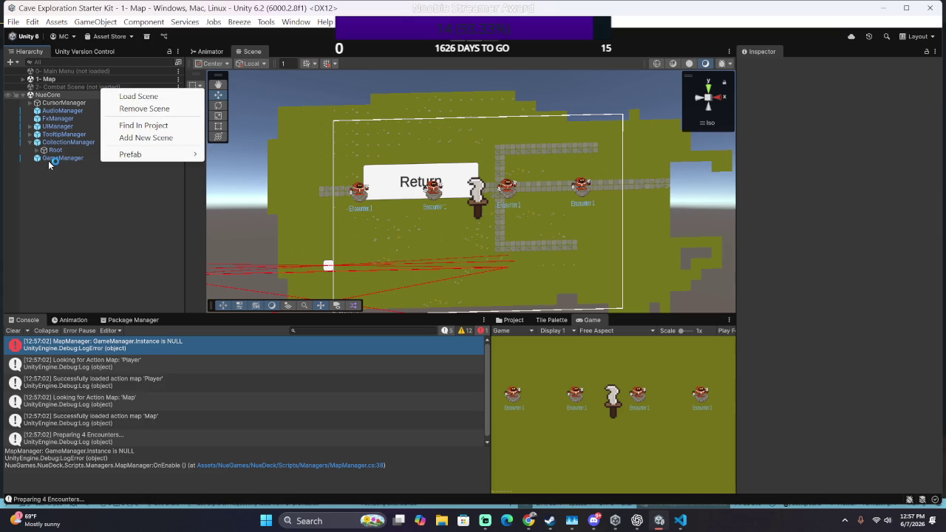
pyautogui.click(74, 193)
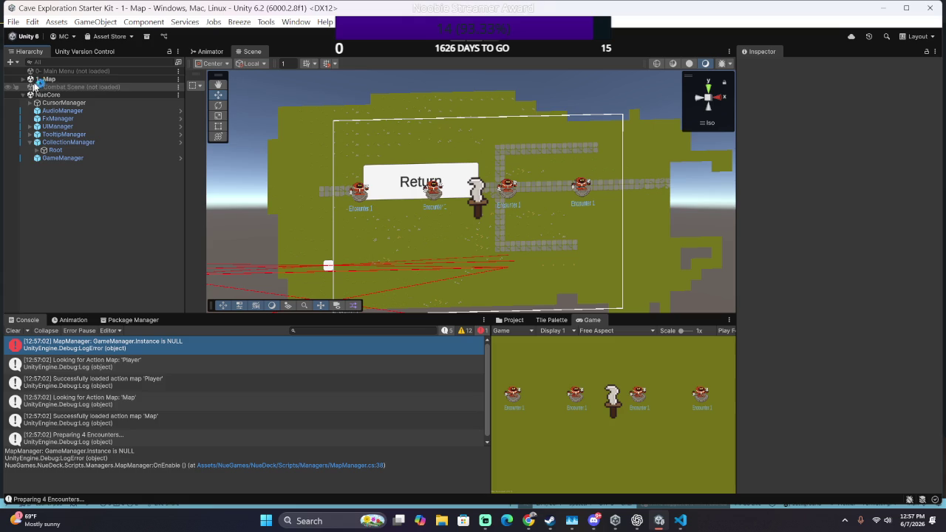
pyautogui.click(453, 41)
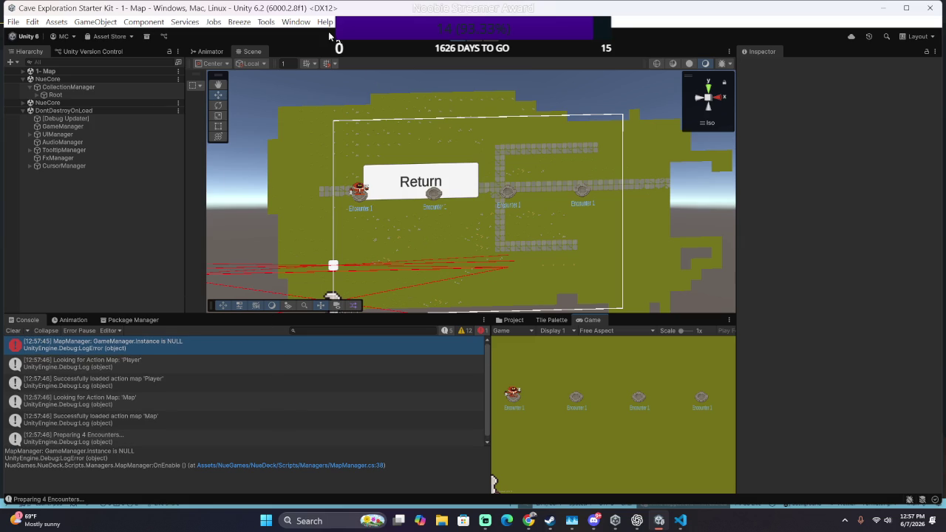
# Step: Go to the GameManager.Instance null check in MapManager's OnEnable
pyautogui.hotkey('alt', 'Tab')
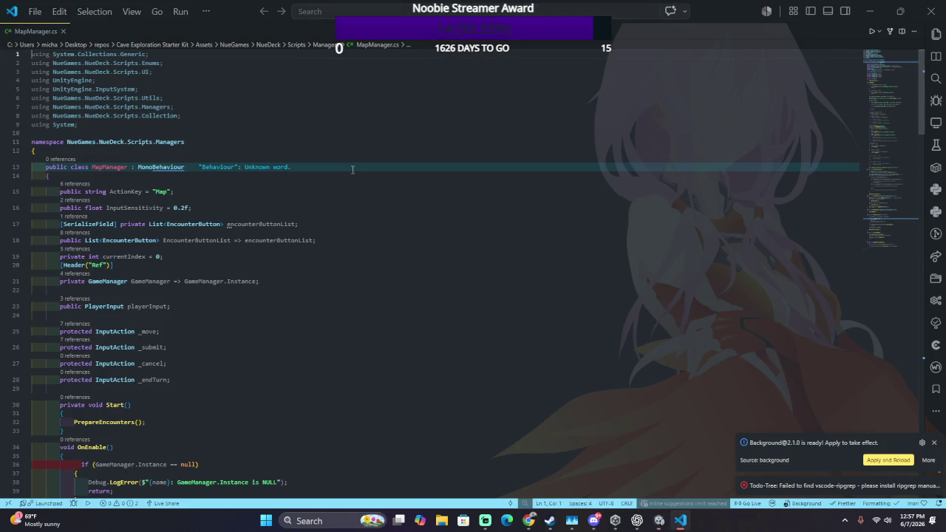
pyautogui.scroll(-10, 366, 247)
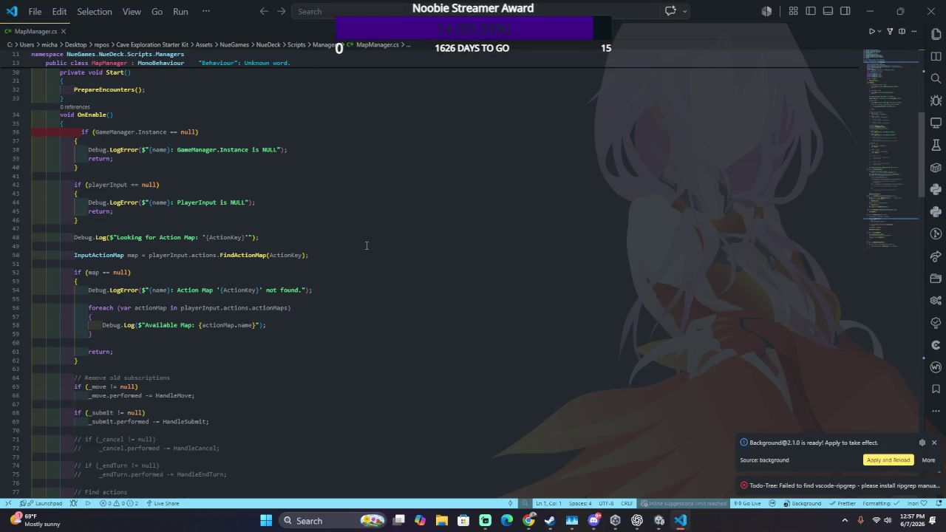
pyautogui.click(326, 150)
pyautogui.scroll(3, 322, 170)
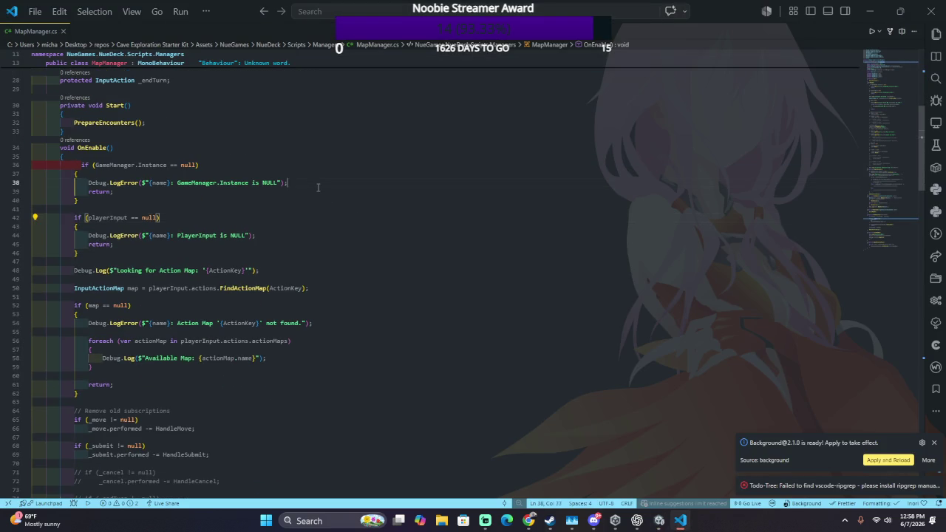
pyautogui.click(322, 170)
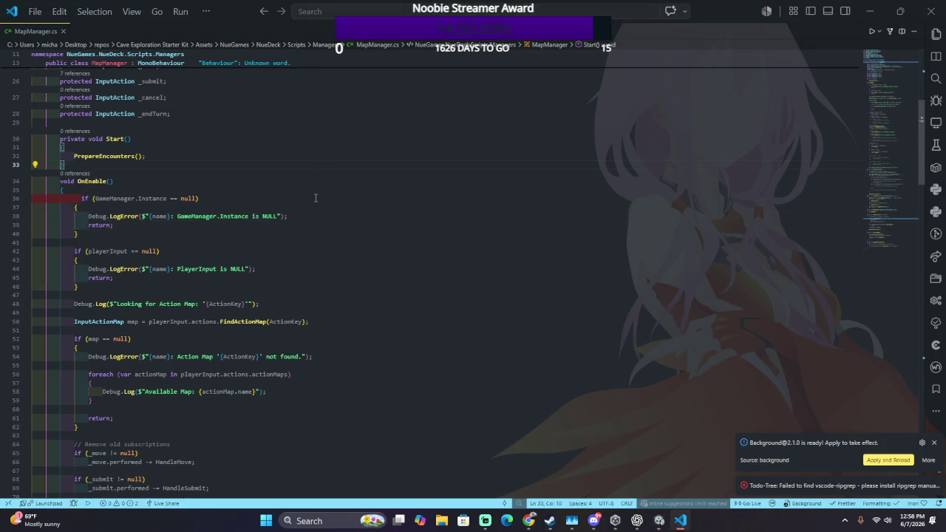
pyautogui.scroll(2, 191, 272)
pyautogui.click(198, 276)
# Step: Select lines 37–40, indent and unindent them, then return to Unity
pyautogui.moveTo(213, 267); pyautogui.dragTo(359, 239)
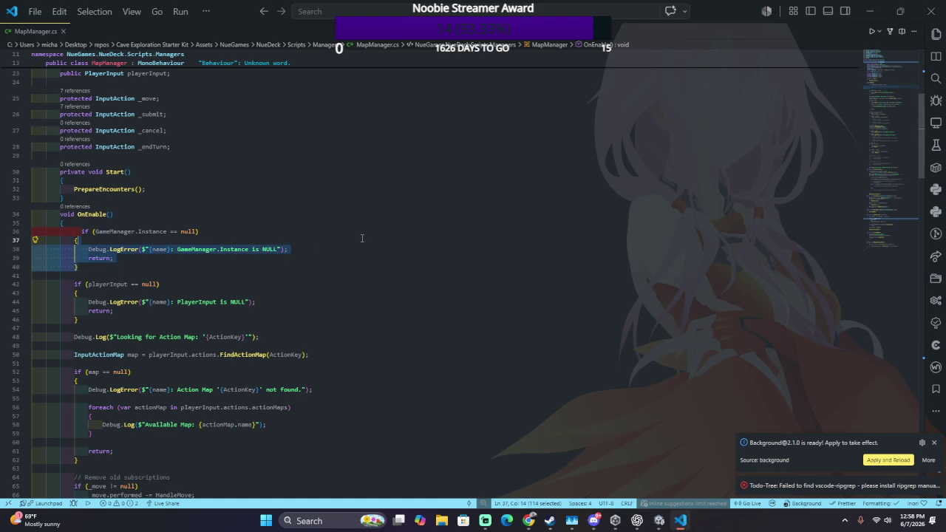
pyautogui.press('Tab')
pyautogui.hotkey('shift', 'Tab')
pyautogui.click(356, 239)
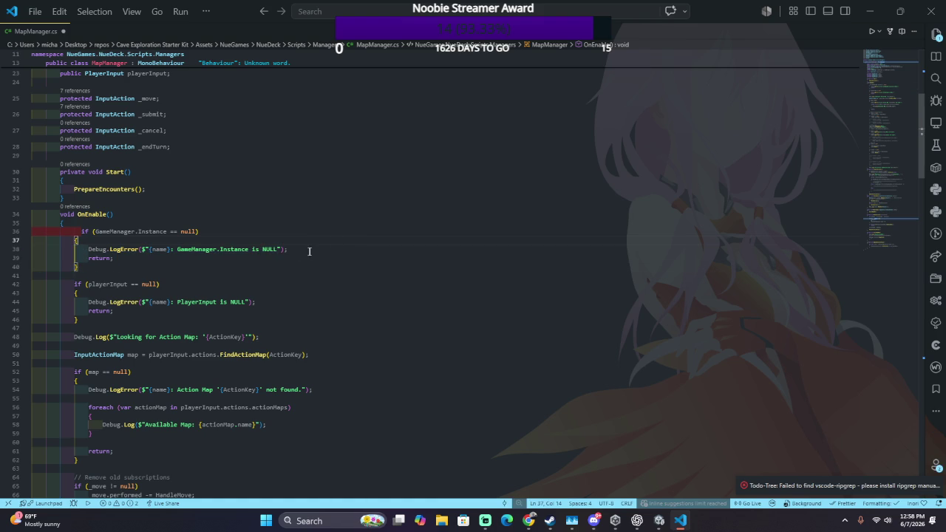
pyautogui.scroll(5, 252, 285)
pyautogui.scroll(-4, 225, 299)
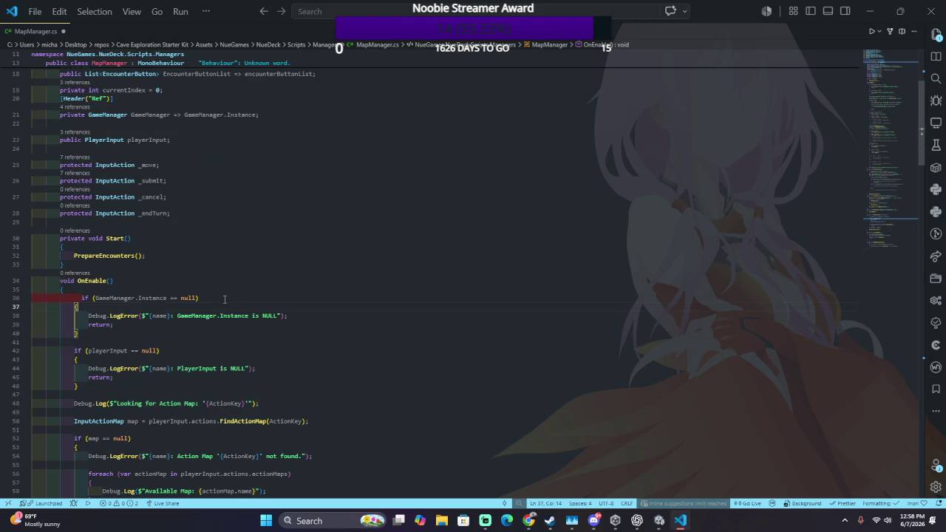
pyautogui.hotkey('alt', 'Tab')
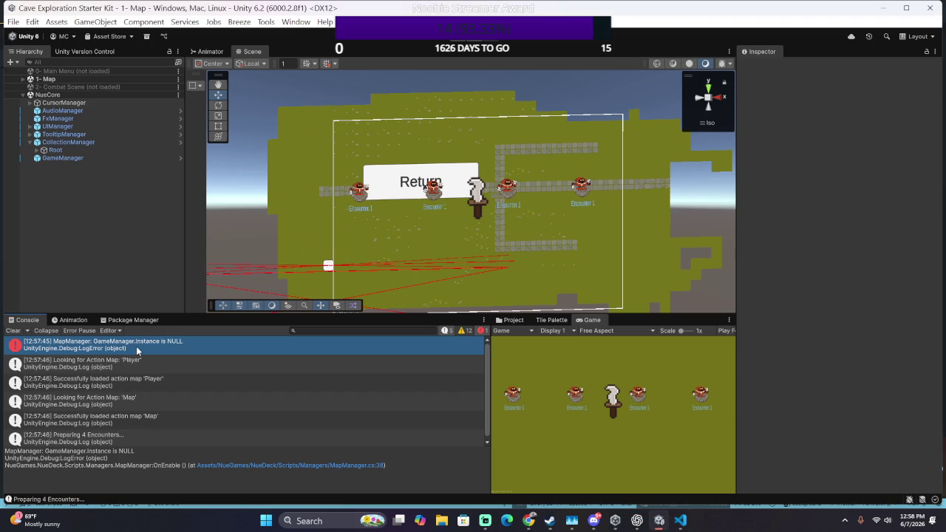
pyautogui.hotkey('alt', 'Tab')
pyautogui.hotkey('alt', 'Tab')
pyautogui.hotkey('alt', 'Tab')
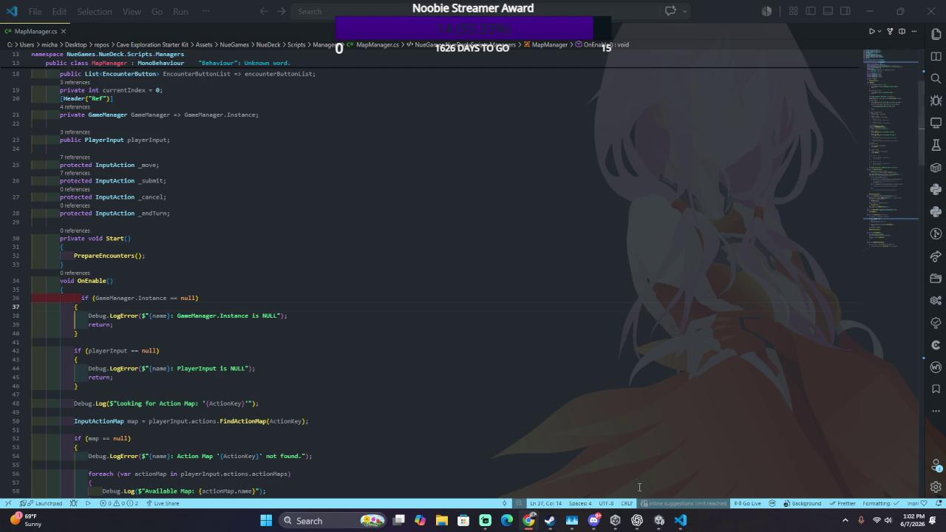
# Step: Launch Steam from the taskbar
pyautogui.click(551, 520)
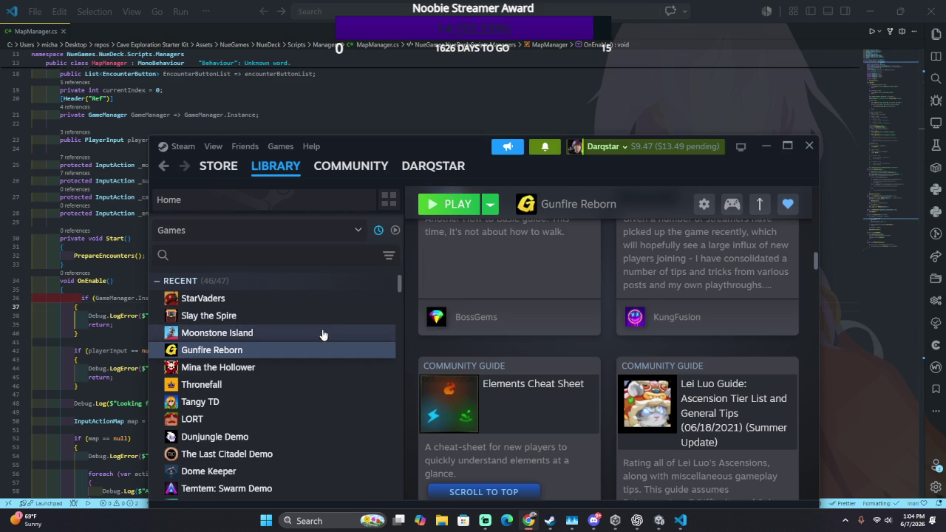
# Step: Select Ship of Fools in the Steam library and launch it with PLAY
pyautogui.scroll(-3, 310, 355)
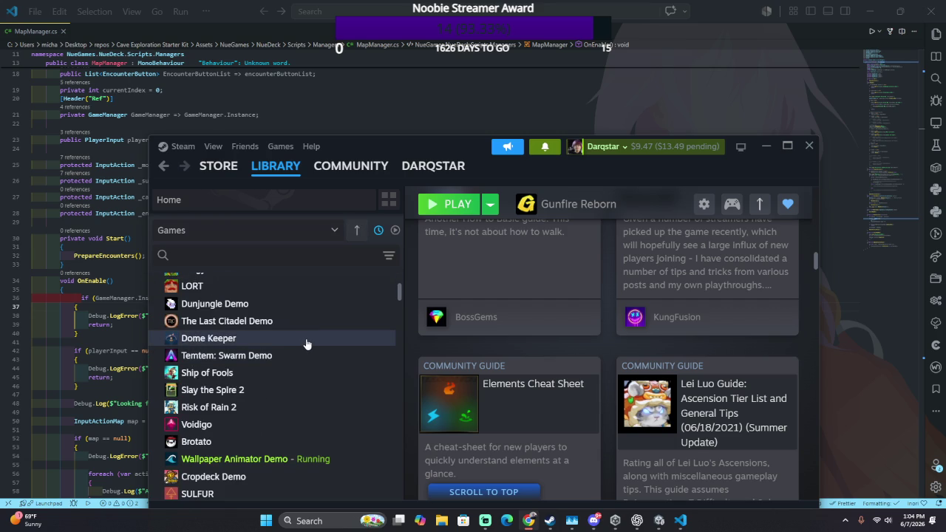
pyautogui.click(270, 373)
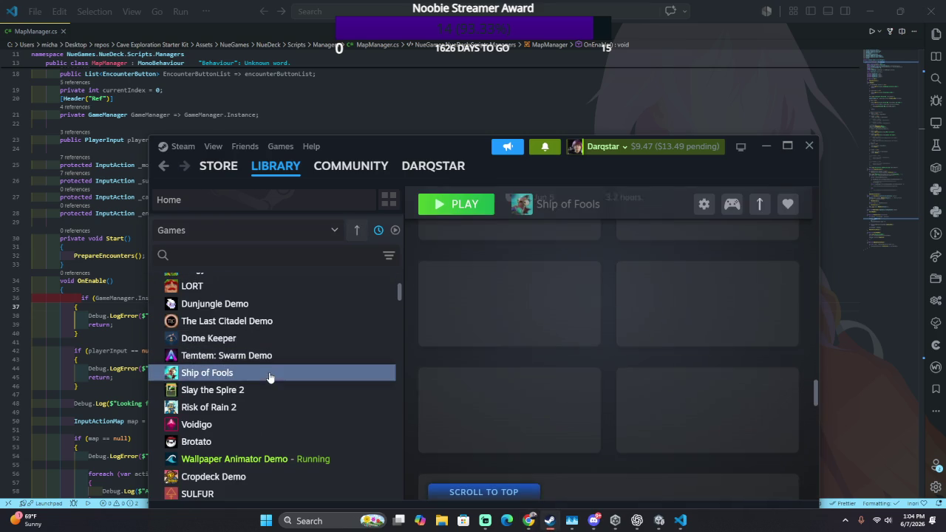
pyautogui.rightClick(271, 374)
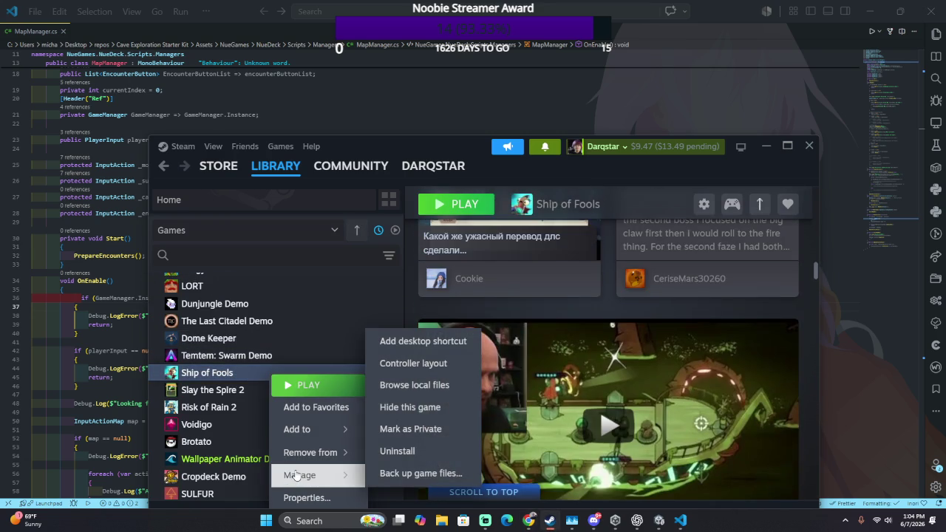
pyautogui.moveTo(308, 460)
pyautogui.moveTo(320, 438)
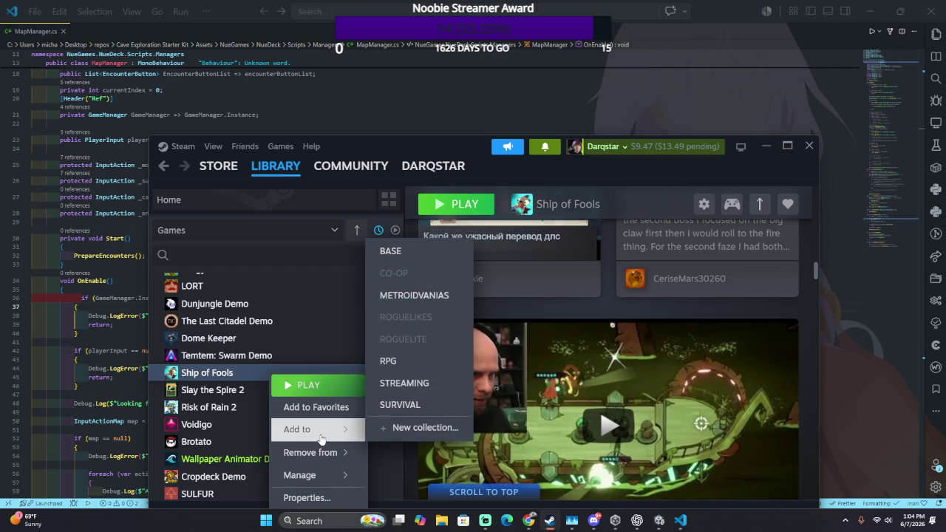
pyautogui.click(290, 391)
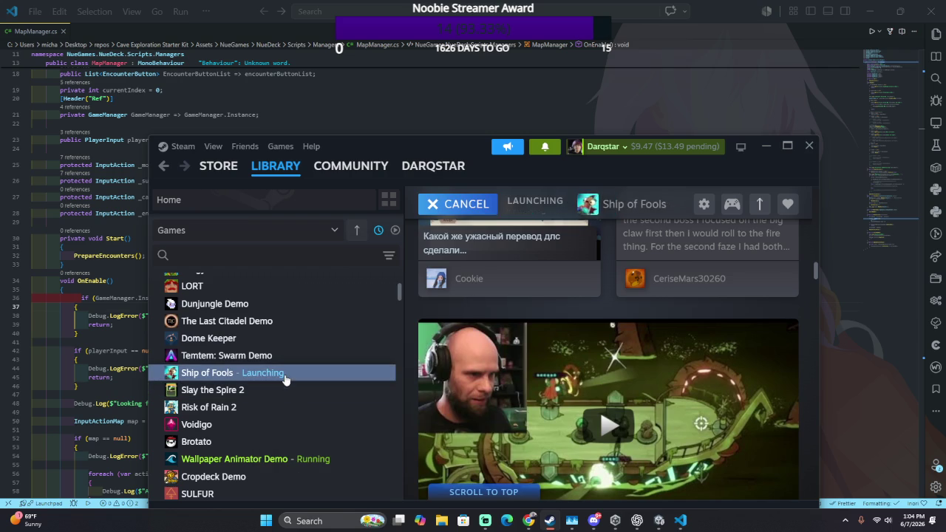
pyautogui.rightClick(285, 374)
pyautogui.click(427, 322)
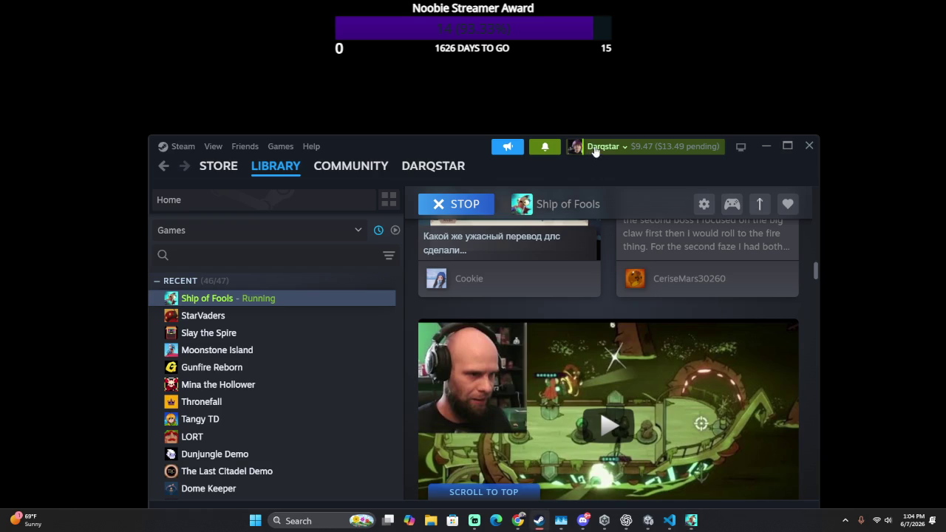
pyautogui.click(611, 148)
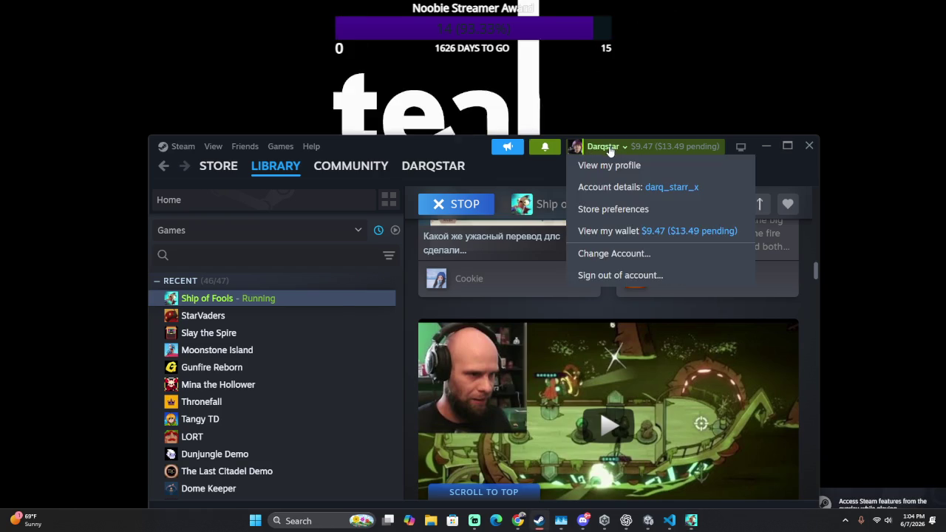
# Step: Check the Ship of Fools game window, then STOP the game in Steam and confirm exit
pyautogui.hotkey('alt', 'Tab')
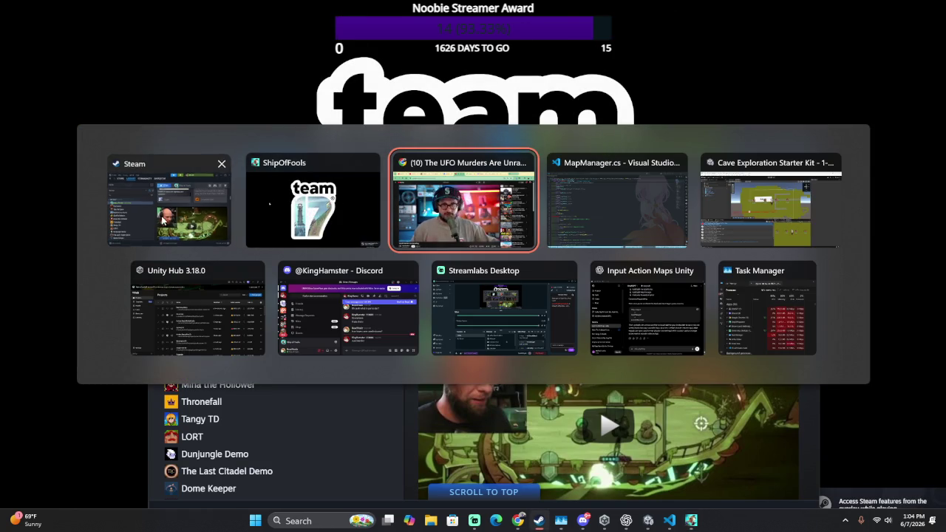
pyautogui.click(318, 214)
pyautogui.hotkey('alt', 'Tab')
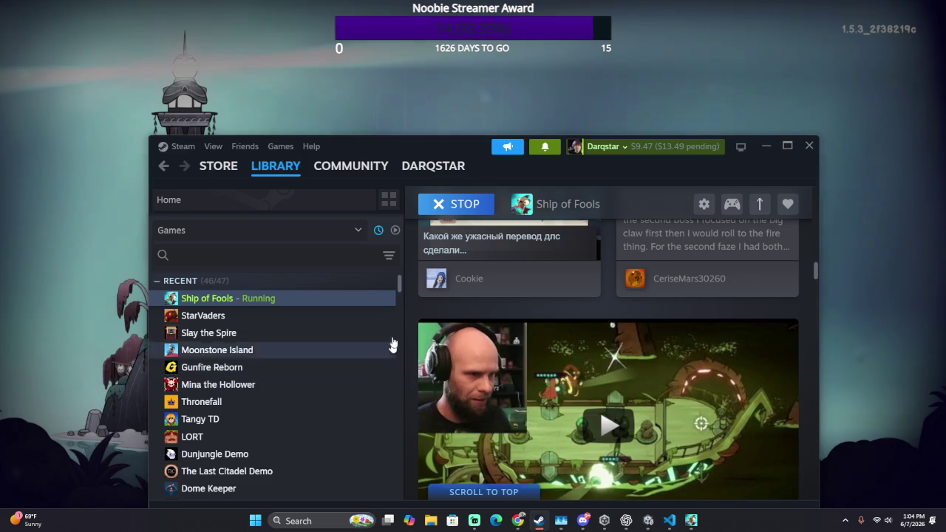
pyautogui.rightClick(260, 307)
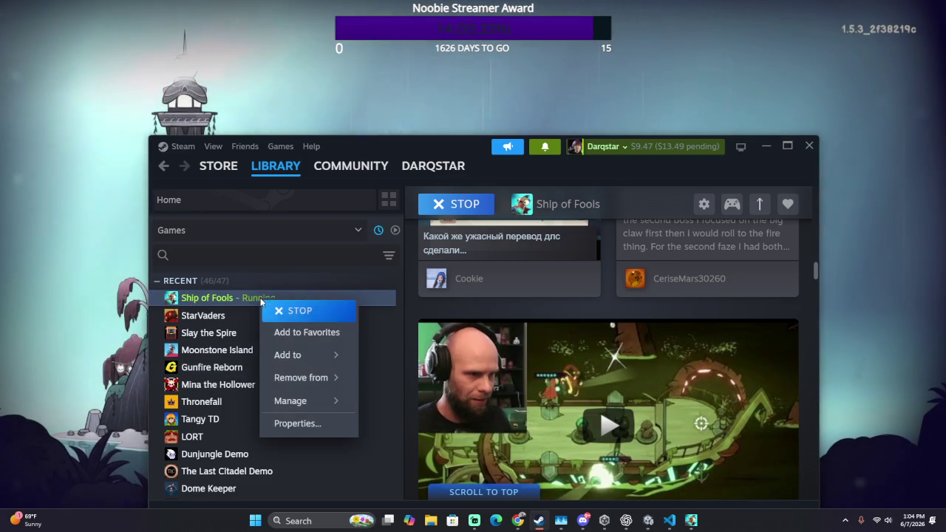
pyautogui.click(281, 310)
pyautogui.click(437, 367)
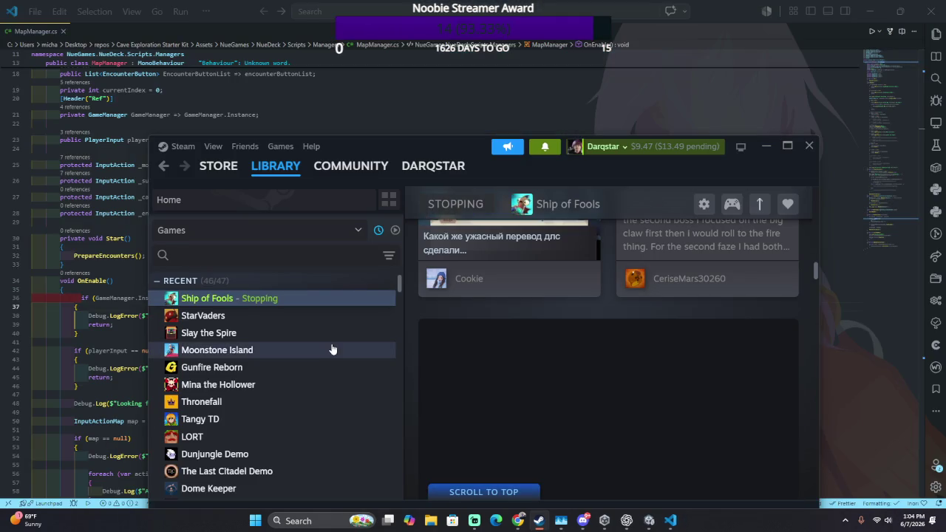
# Step: Scroll the Ship of Fools page while the game finishes stopping
pyautogui.scroll(-4, 329, 348)
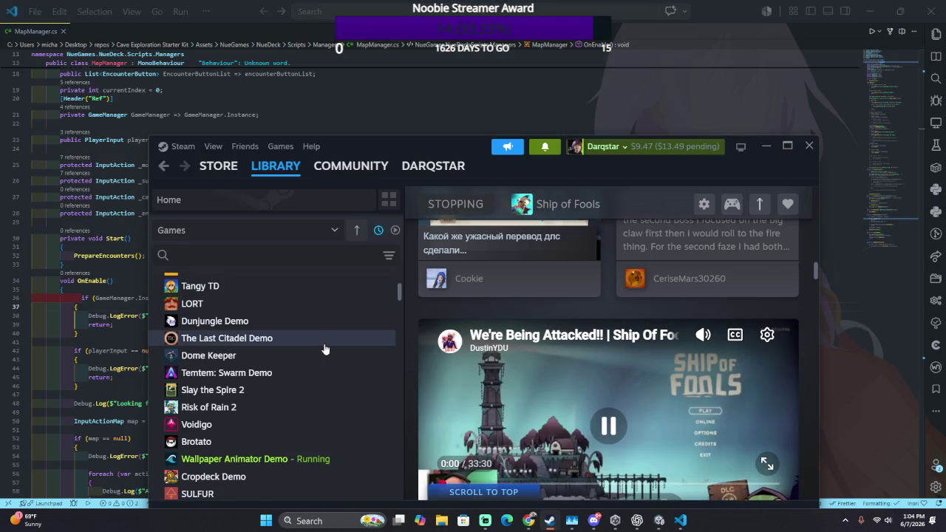
pyautogui.scroll(-2, 325, 349)
pyautogui.scroll(-5, 330, 346)
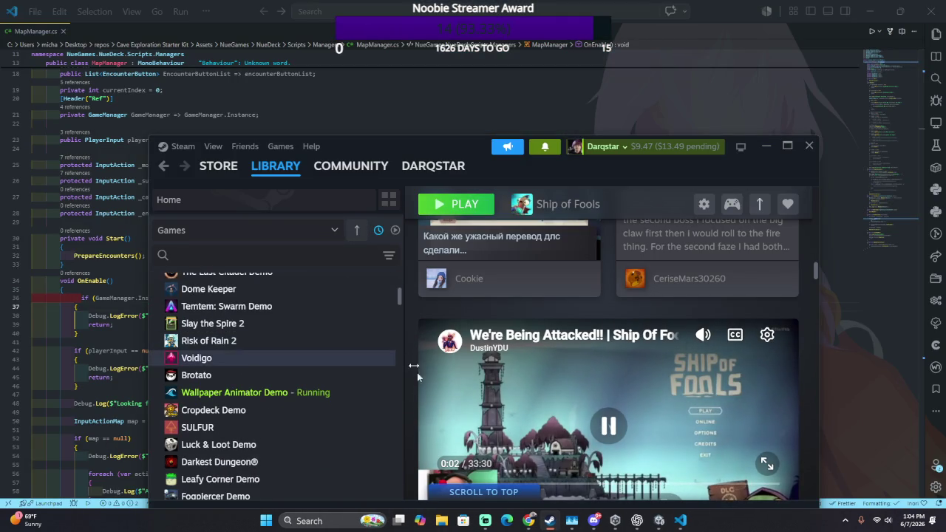
pyautogui.scroll(-3, 469, 345)
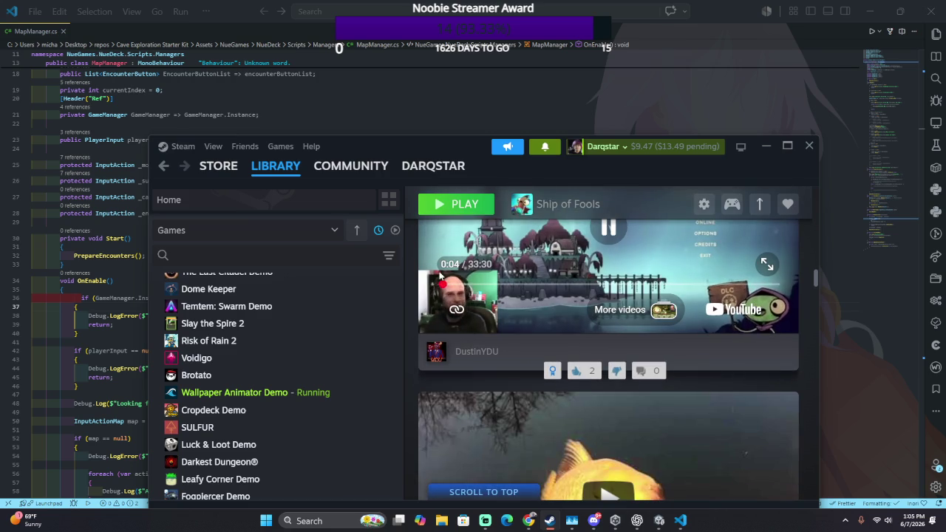
pyautogui.scroll(2, 515, 270)
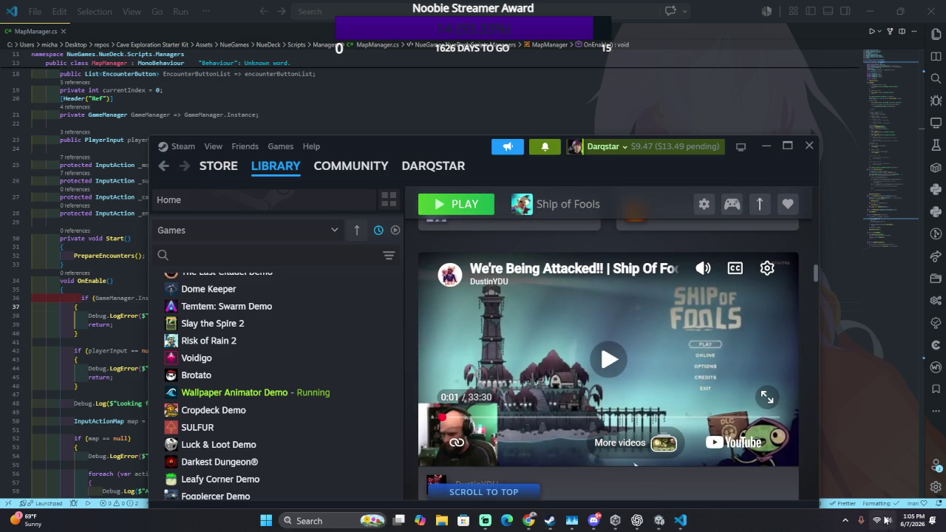
# Step: Lower the system volume in Windows quick settings and review the sound output list
pyautogui.click(886, 521)
pyautogui.click(818, 465)
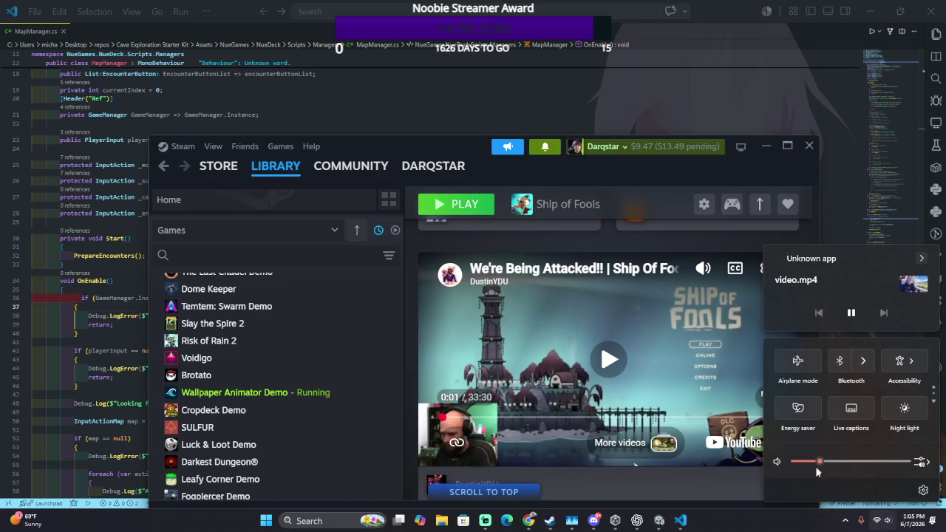
pyautogui.click(920, 462)
pyautogui.scroll(-1, 872, 460)
pyautogui.scroll(-5, 872, 460)
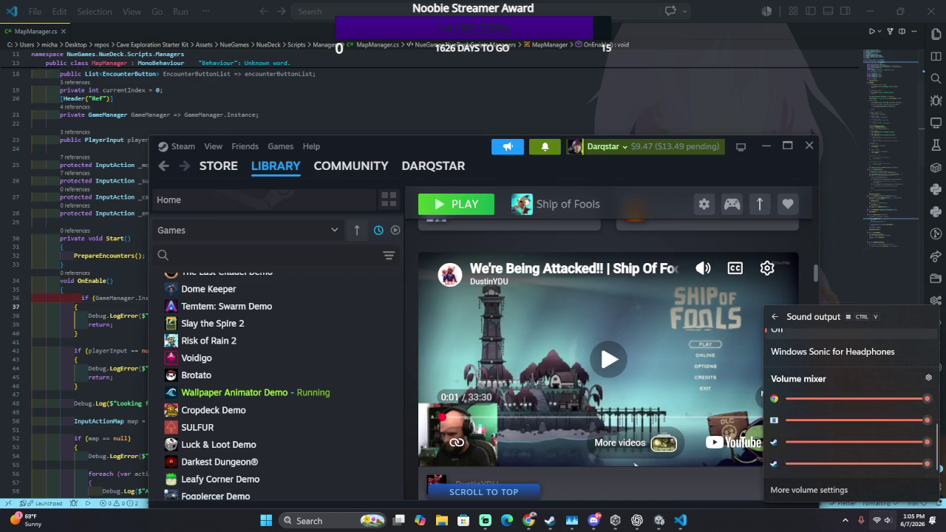
pyautogui.click(634, 464)
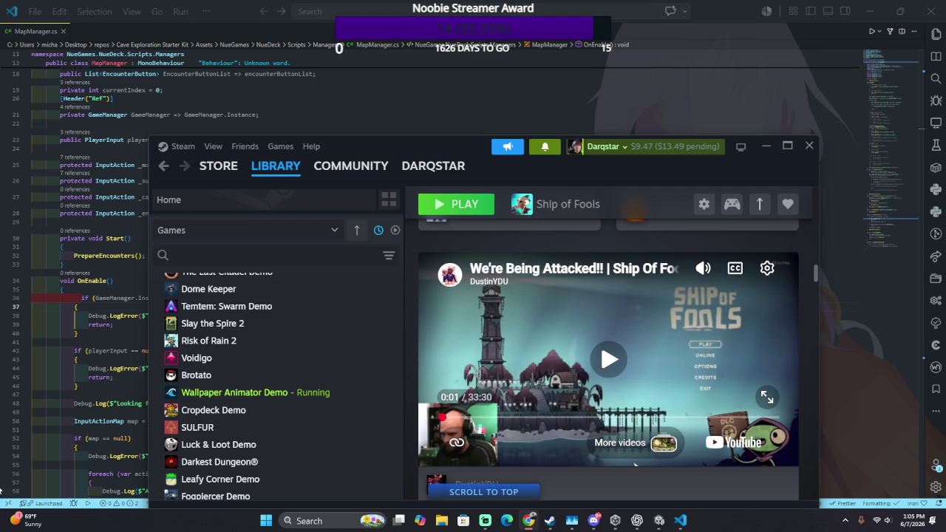
# Step: Scroll through the Steam library, back up to RECENT, and double-click Gunfire Reborn to launch it
pyautogui.scroll(-3, 239, 446)
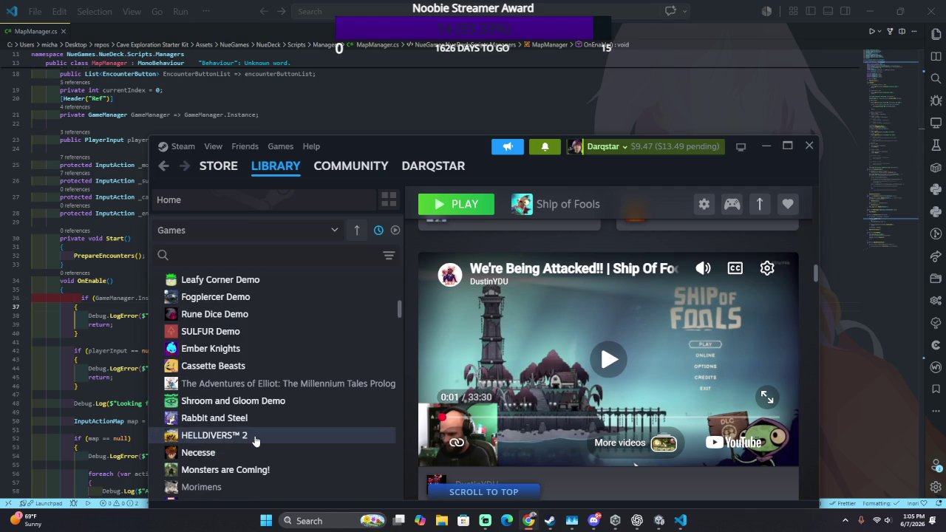
pyautogui.scroll(-1, 254, 441)
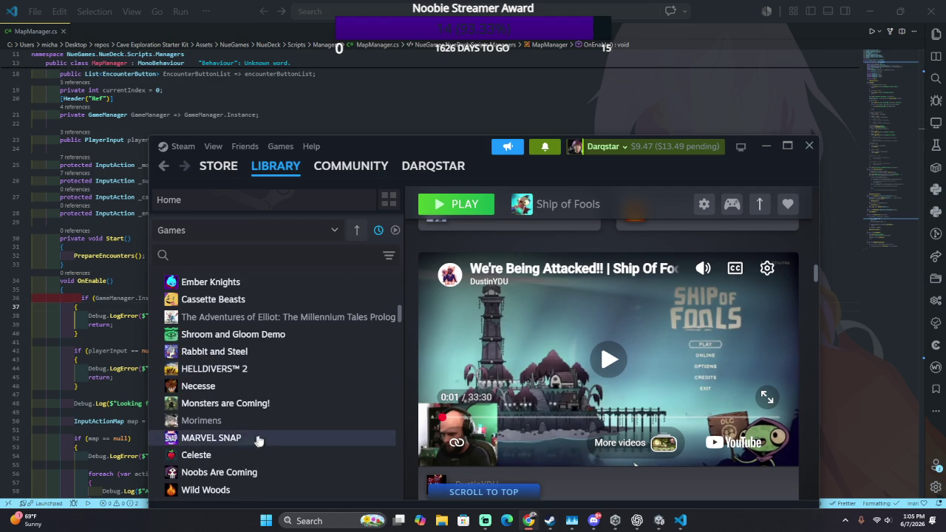
pyautogui.scroll(-2, 278, 409)
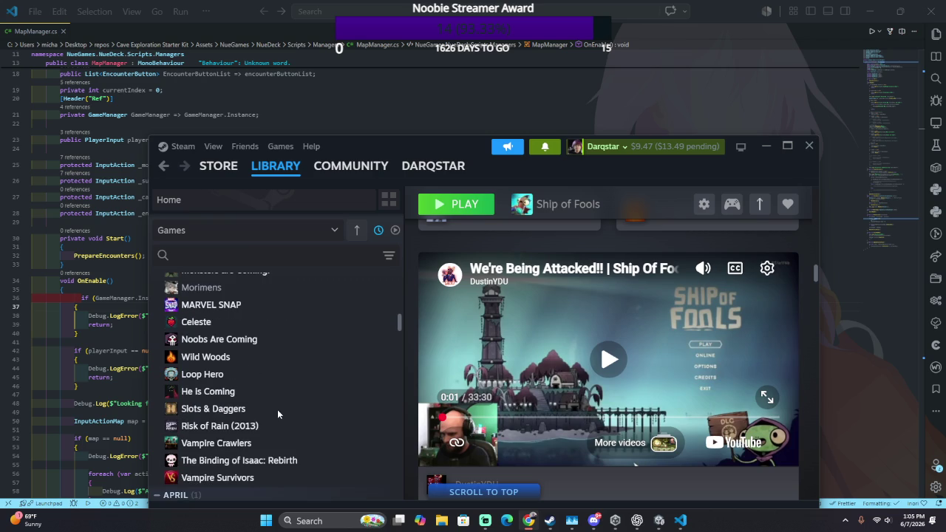
pyautogui.scroll(-1, 288, 451)
pyautogui.scroll(-2, 294, 457)
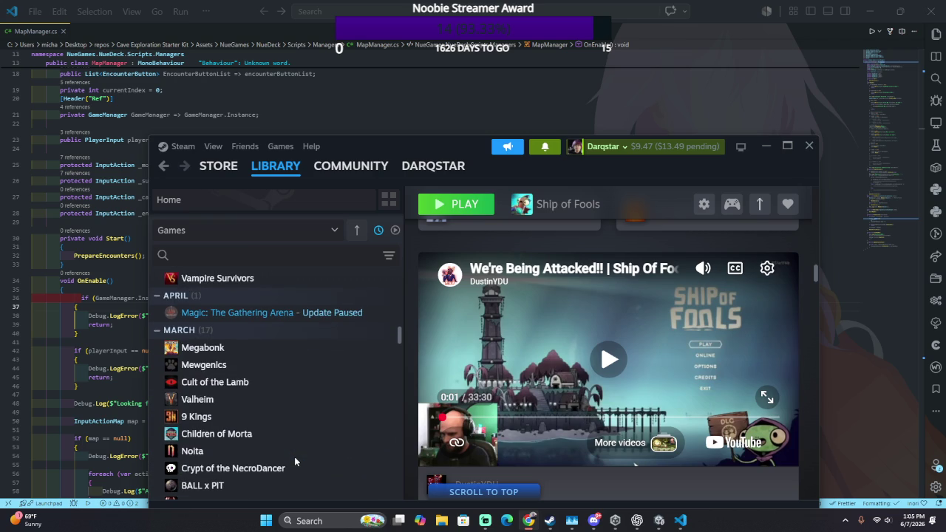
pyautogui.scroll(-2, 294, 457)
pyautogui.scroll(-2, 294, 456)
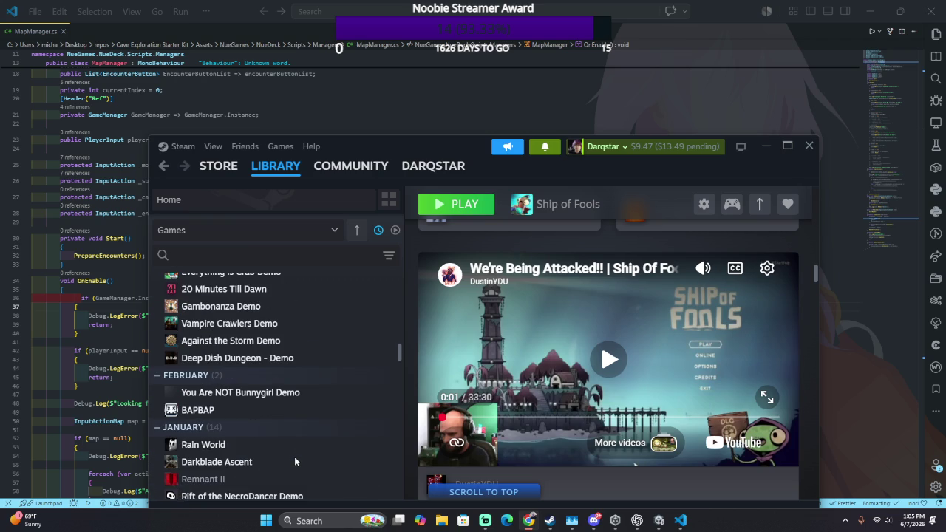
pyautogui.scroll(-1, 294, 456)
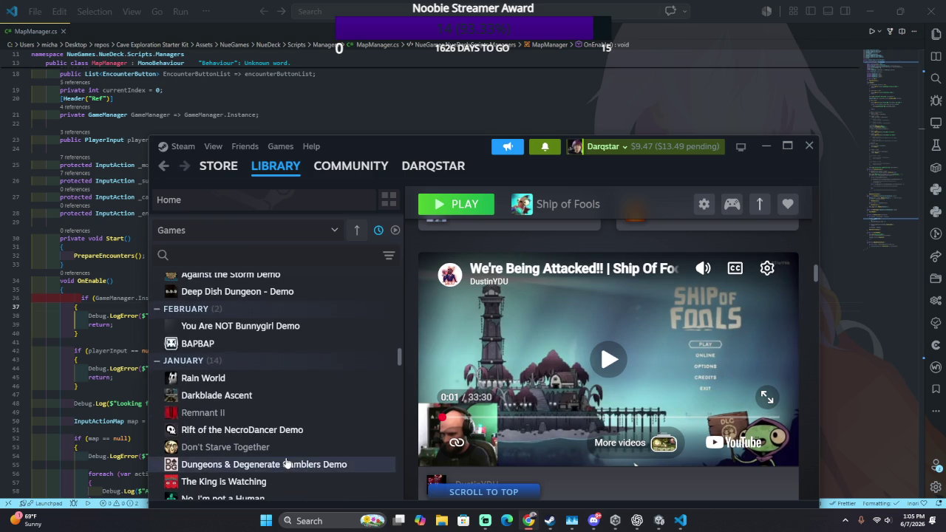
pyautogui.scroll(-2, 284, 462)
pyautogui.scroll(2, 284, 463)
pyautogui.scroll(5, 284, 466)
pyautogui.scroll(2, 275, 453)
pyautogui.scroll(4, 274, 454)
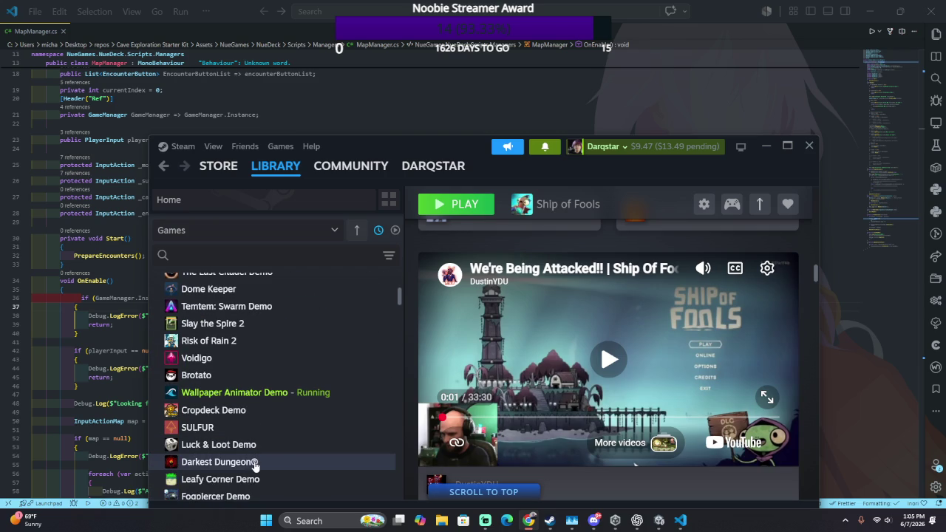
pyautogui.scroll(2, 247, 479)
pyautogui.scroll(1, 240, 477)
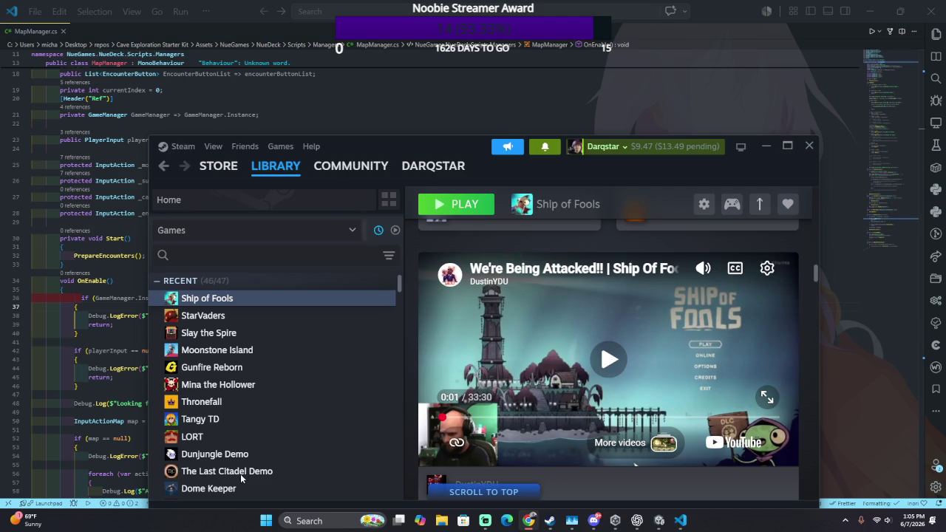
pyautogui.doubleClick(255, 372)
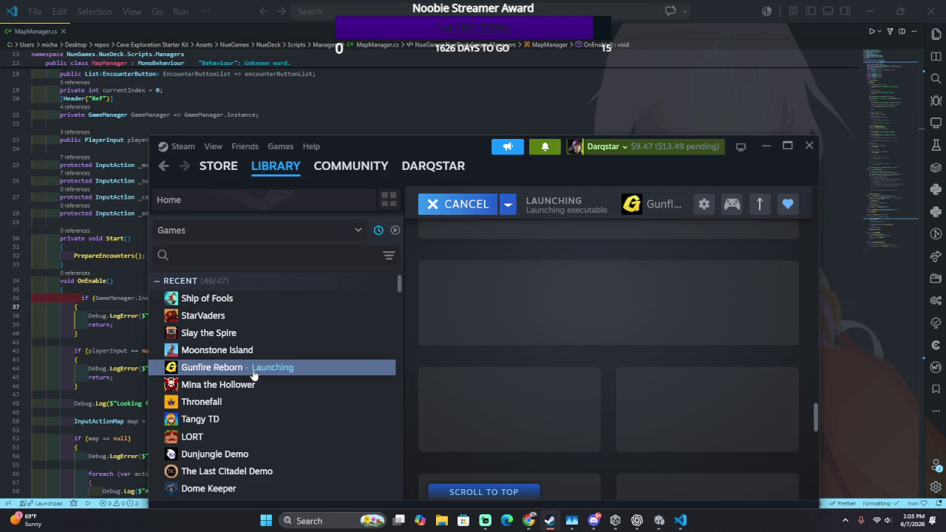